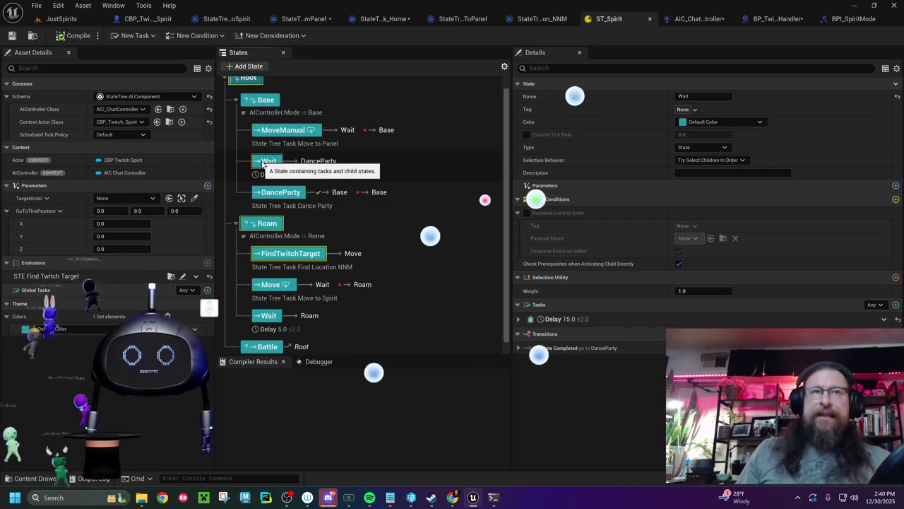
Delete the DanceParty state and give Base's Wait delay 4.0 duration with 1.0 deviation
{"action": "left_click", "coordinate": [281, 192]}
{"action": "key", "text": "Delete"}
{"action": "left_click", "coordinate": [281, 181]}
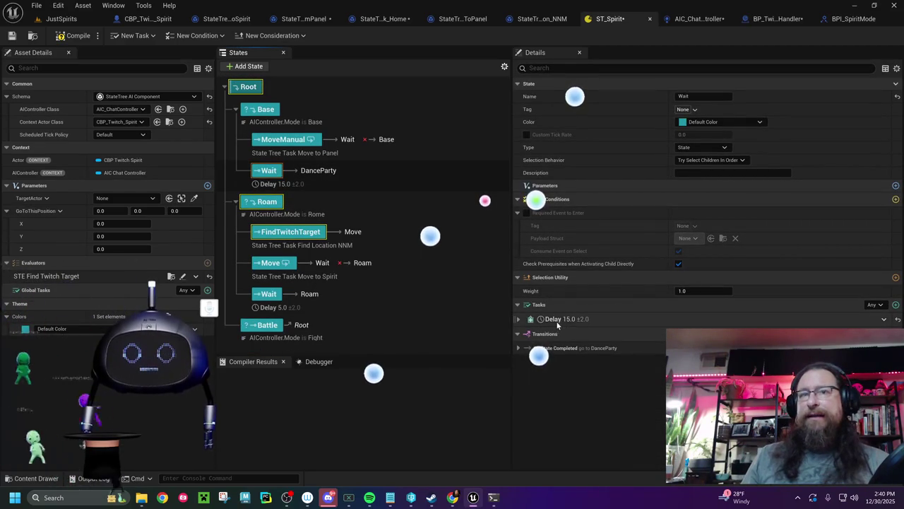
{"action": "left_click", "coordinate": [518, 319]}
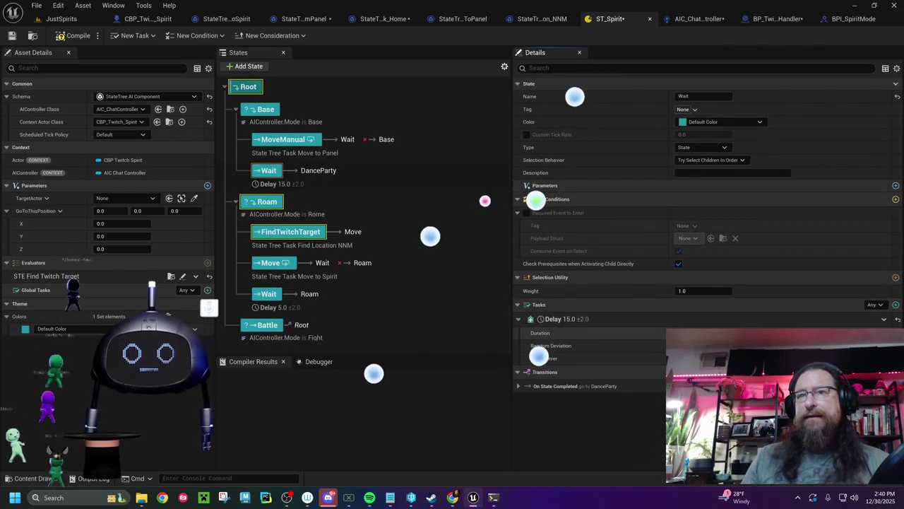
{"action": "type", "text": "4"}
{"action": "key", "text": "Return"}
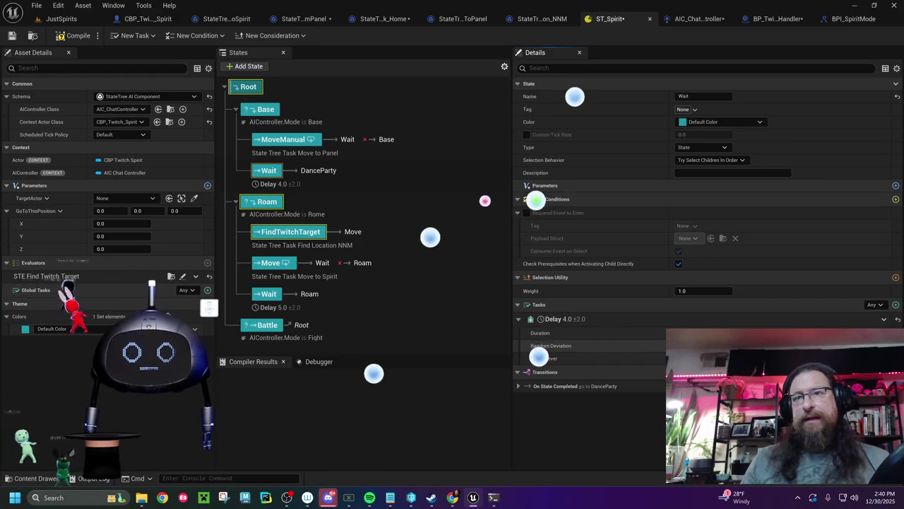
{"action": "type", "text": "1"}
{"action": "key", "text": "Return"}
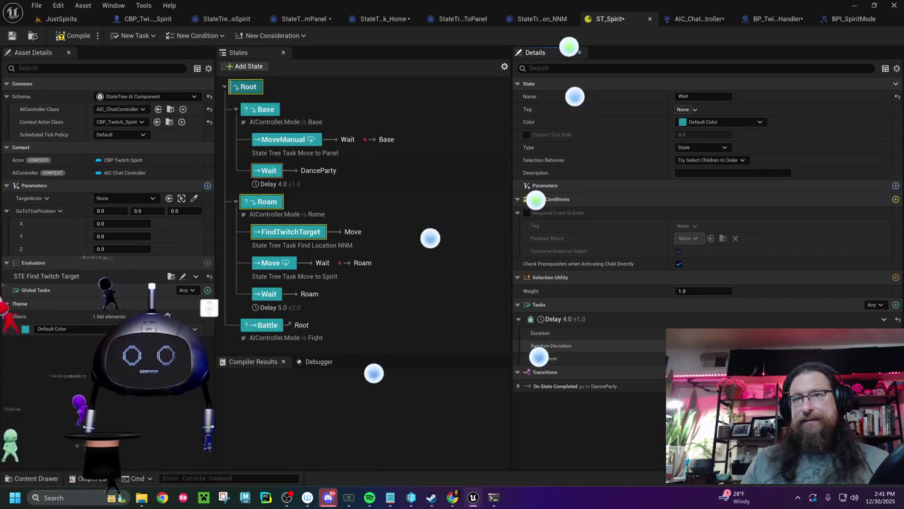
Change the Wait delay to 1.0 duration with 0 random deviation and compile
{"action": "left_click", "coordinate": [689, 333]}
{"action": "type", "text": "1"}
{"action": "key", "text": "Return"}
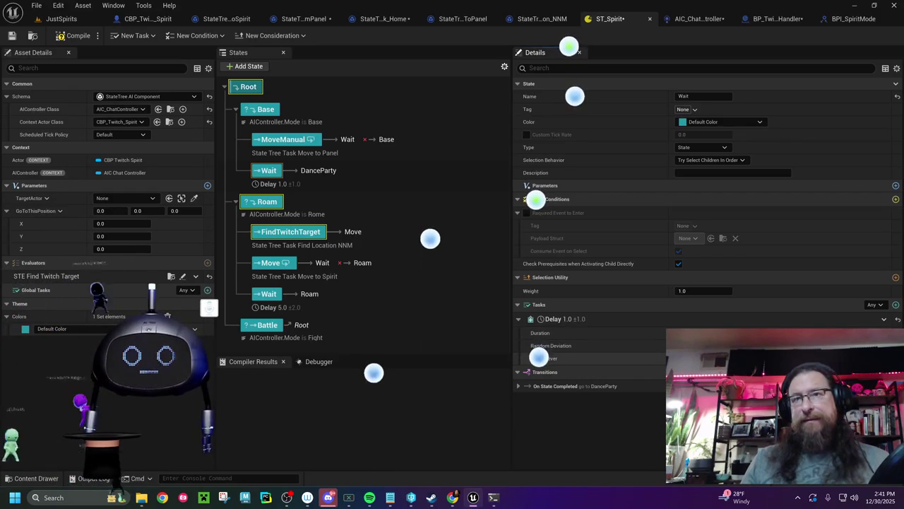
{"action": "left_click", "coordinate": [689, 345]}
{"action": "type", "text": "0"}
{"action": "key", "text": "Return"}
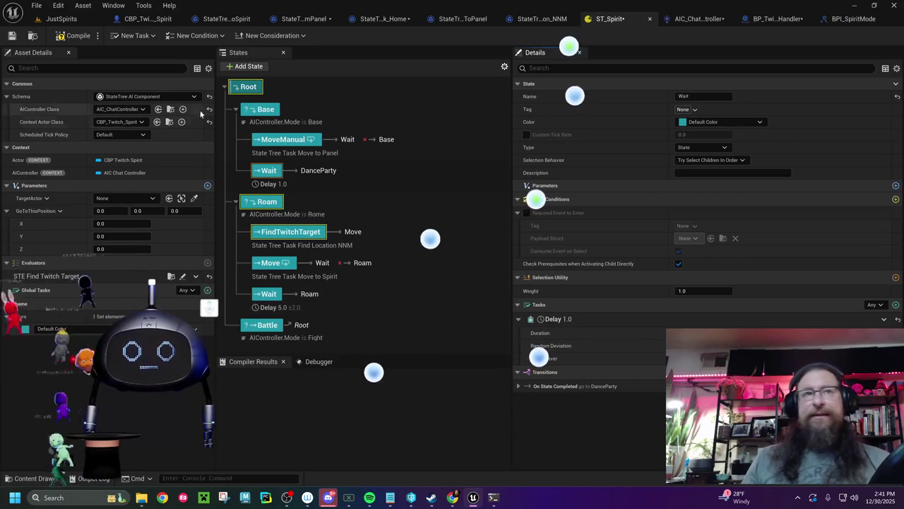
{"action": "left_click", "coordinate": [76, 35]}
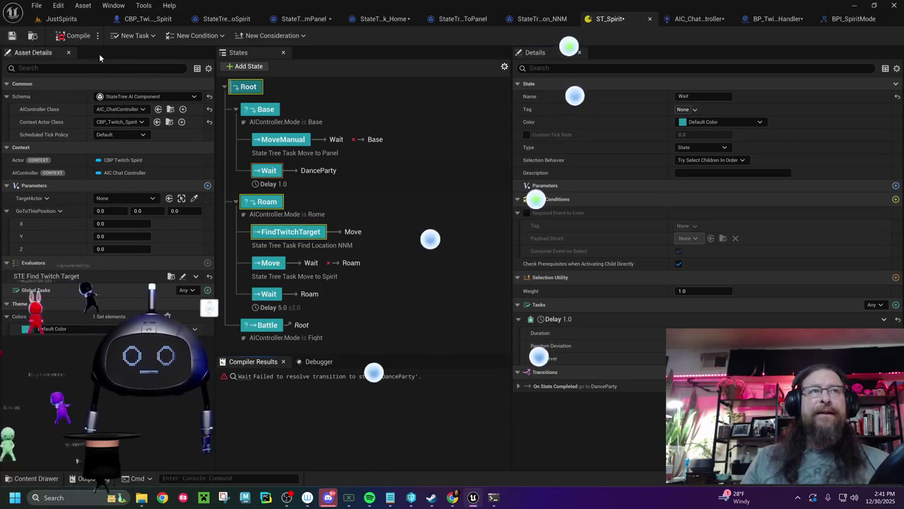
Make Base's Wait state transition to Base on completion, recompile, and save ST_Spirit
{"action": "left_click", "coordinate": [282, 141]}
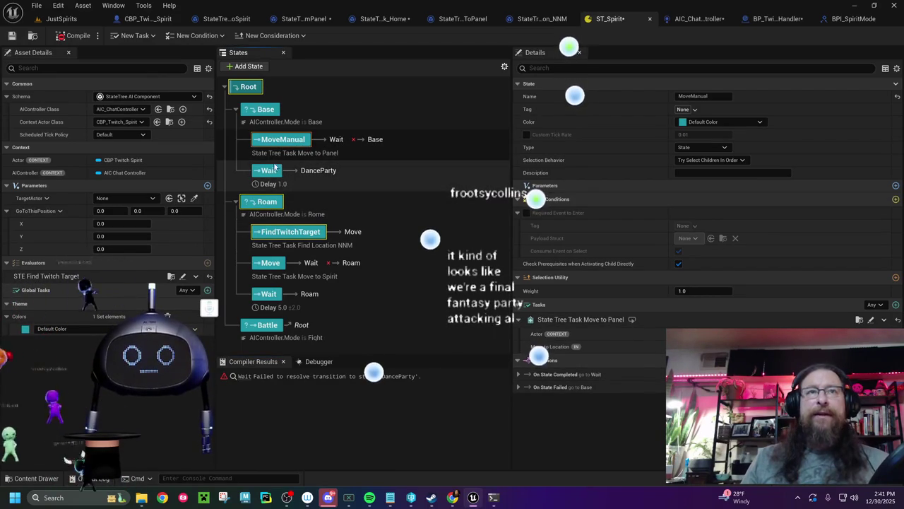
{"action": "left_click", "coordinate": [269, 171]}
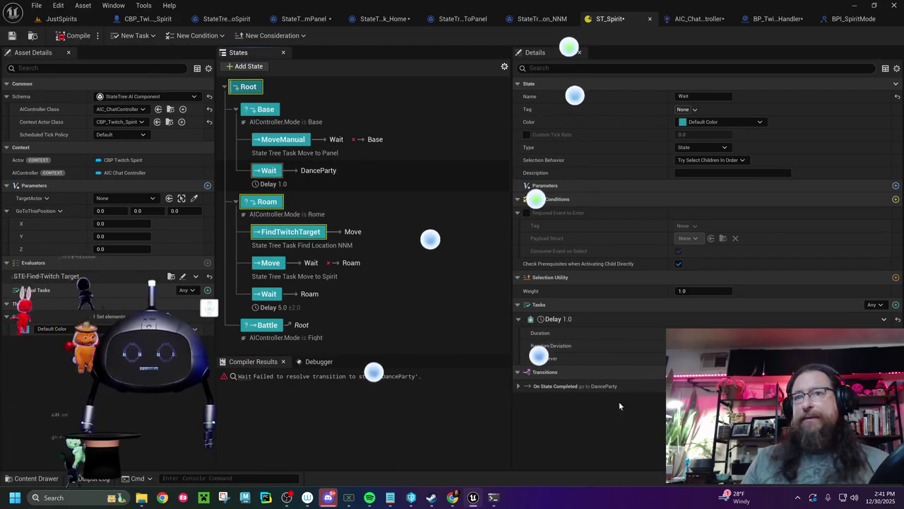
{"action": "left_click", "coordinate": [519, 386]}
{"action": "left_click", "coordinate": [706, 410]}
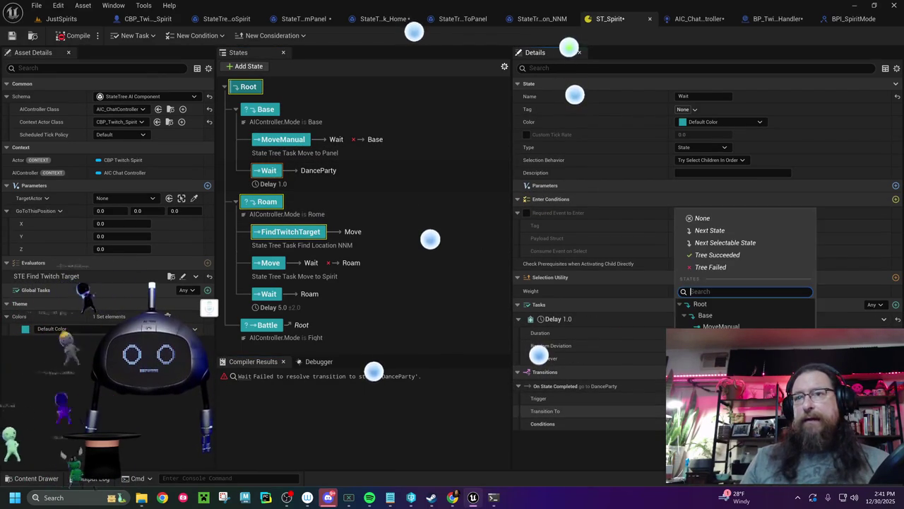
{"action": "left_click", "coordinate": [713, 315]}
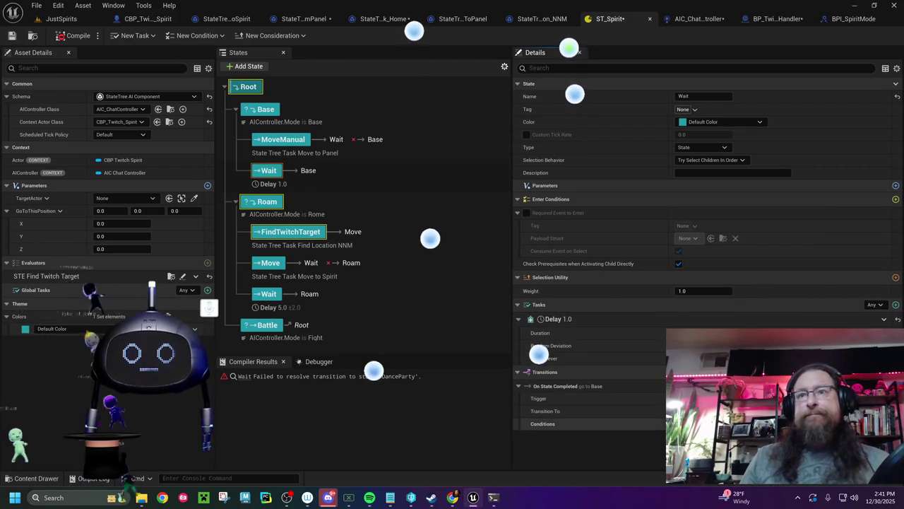
{"action": "left_click", "coordinate": [75, 35]}
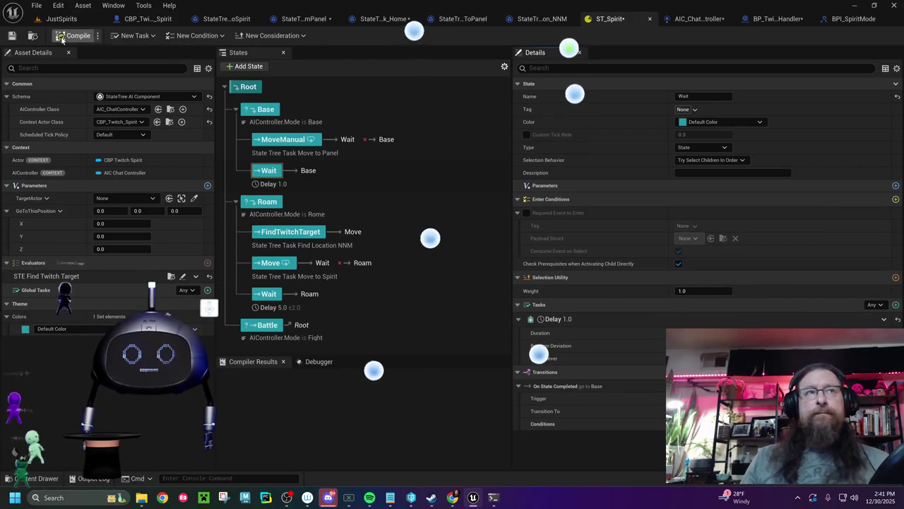
{"action": "left_click", "coordinate": [12, 37]}
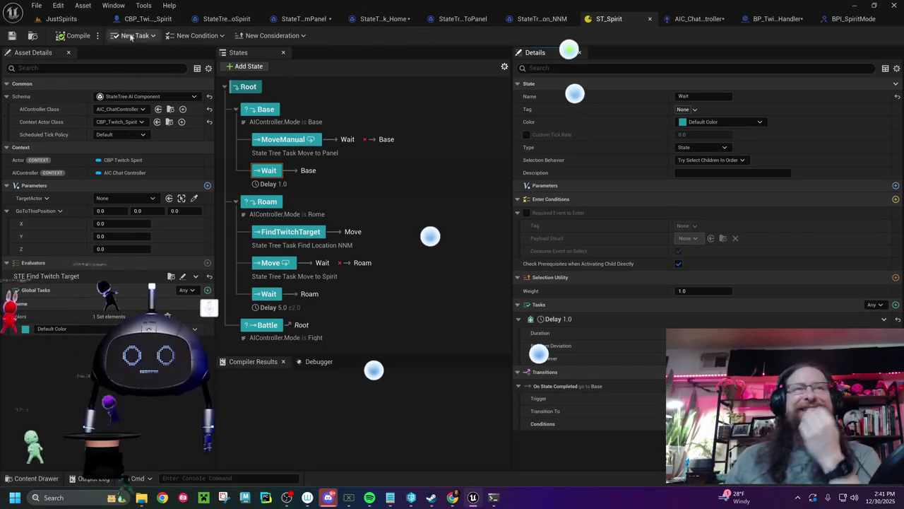
Play-test the JustSpirits level, stop it, then switch to the StateTreeTask_MoveToSpirit blueprint
{"action": "left_click", "coordinate": [65, 21]}
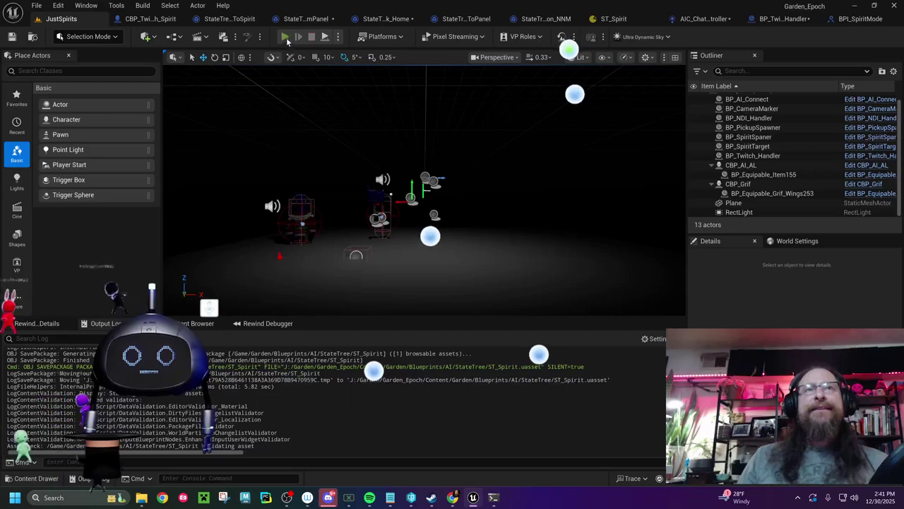
{"action": "left_click", "coordinate": [285, 37]}
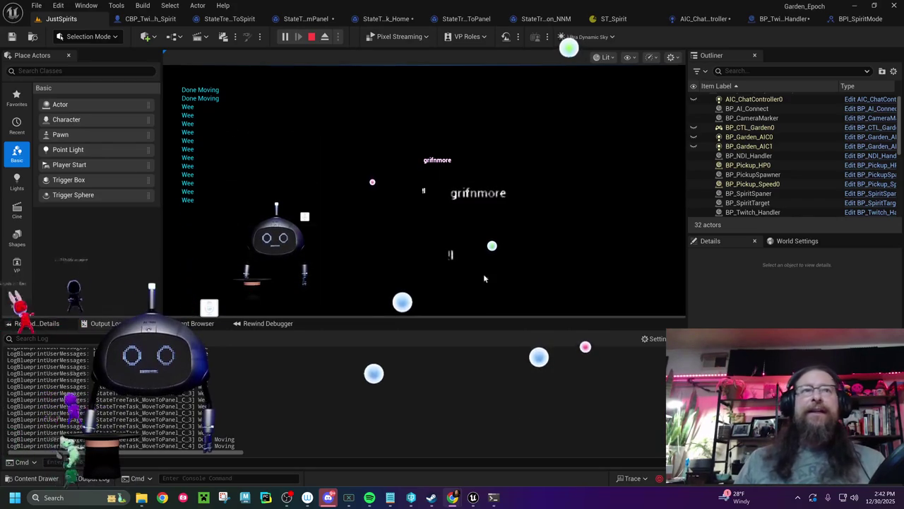
{"action": "left_click", "coordinate": [312, 36]}
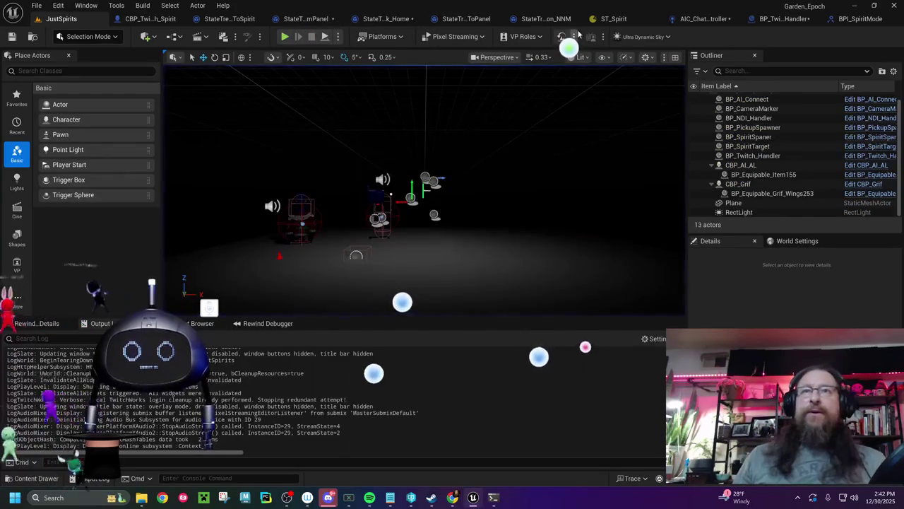
{"action": "left_click", "coordinate": [214, 17]}
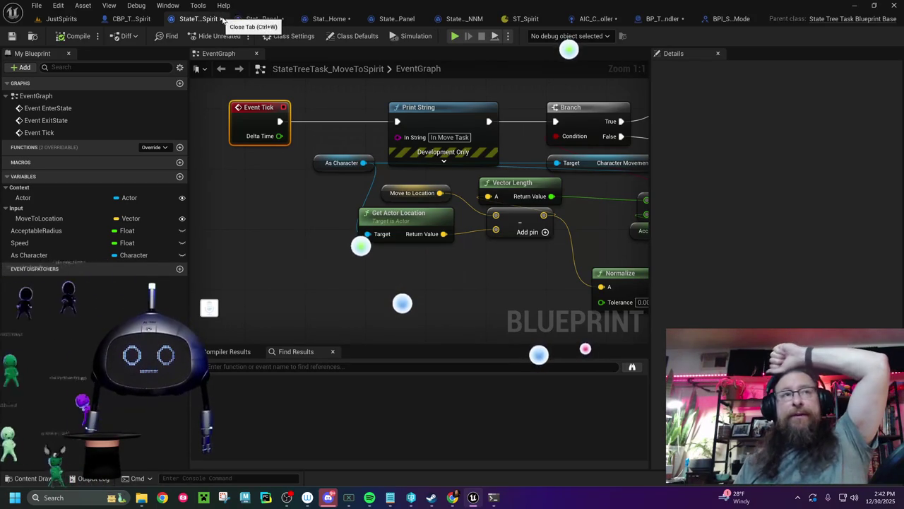
In CBP_Twitch_Spirit, change GoRoam's Set Timer by Event Time from 600.0 to 10.0
{"action": "left_click", "coordinate": [131, 19]}
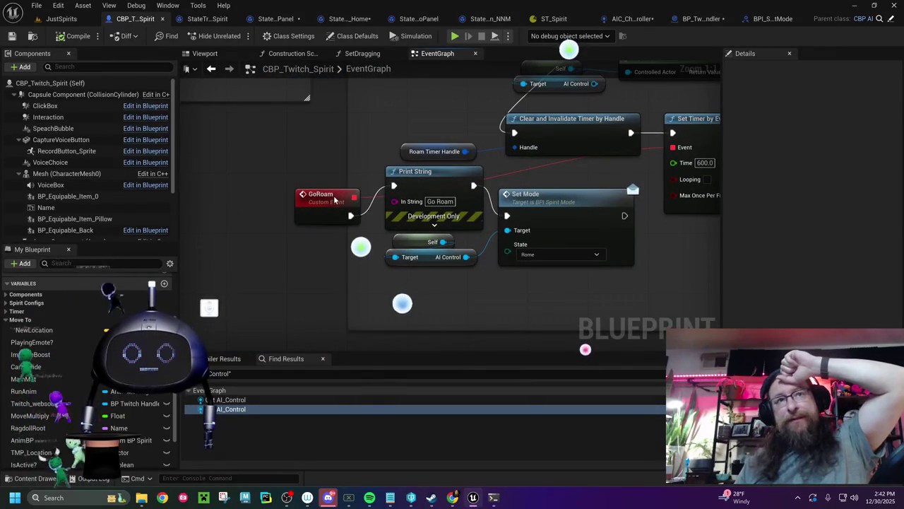
{"action": "left_click", "coordinate": [335, 201]}
{"action": "left_click_drag", "start_coordinate": [335, 198], "coordinate": [330, 171]}
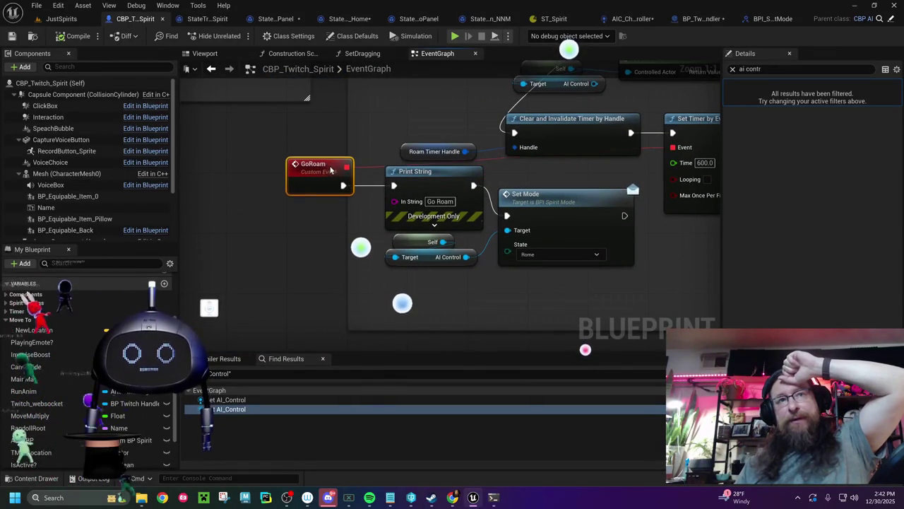
{"action": "left_click_drag", "start_coordinate": [535, 281], "coordinate": [402, 273]}
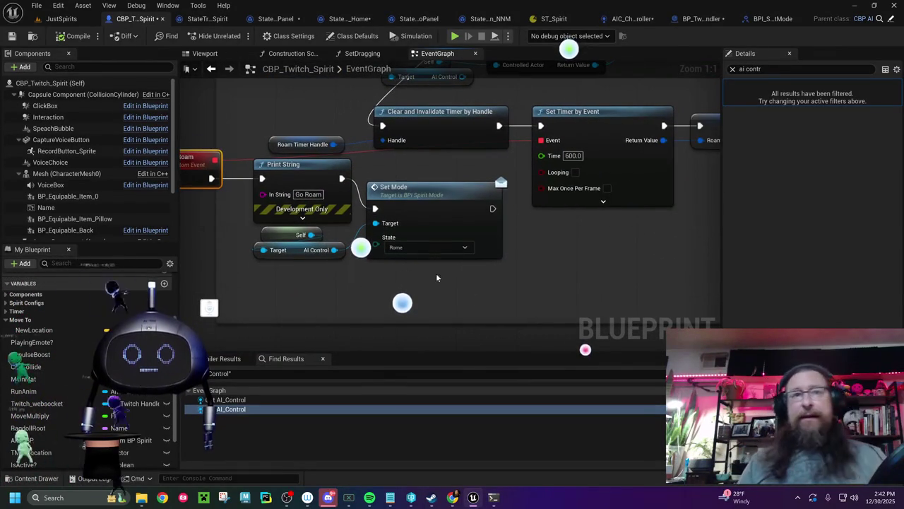
{"action": "left_click_drag", "start_coordinate": [453, 258], "coordinate": [274, 286]}
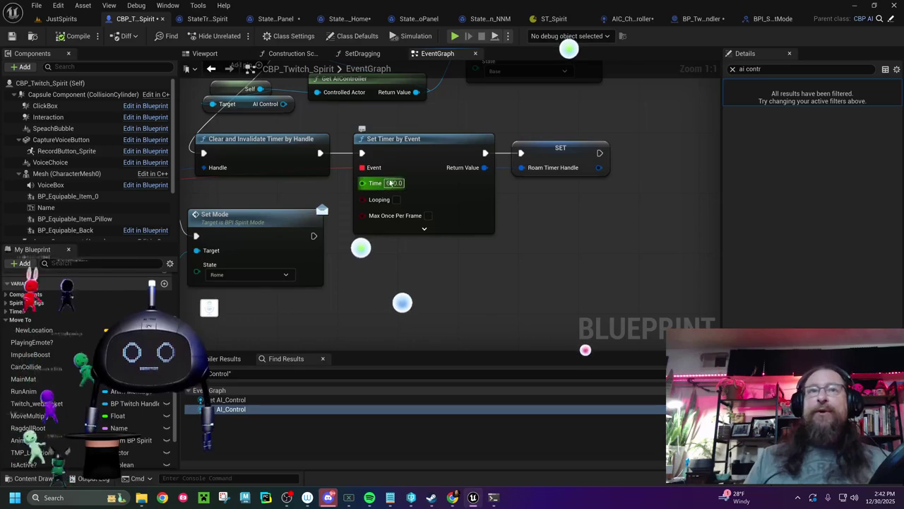
{"action": "left_click", "coordinate": [394, 183]}
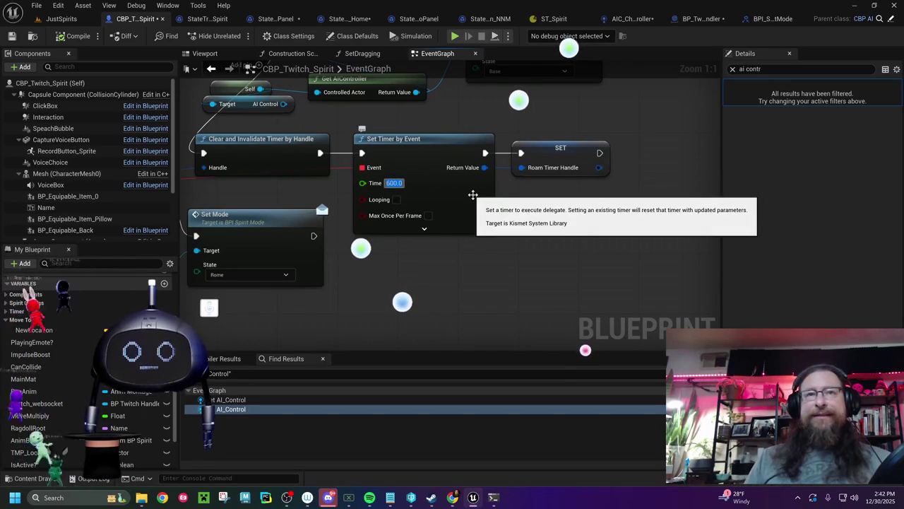
{"action": "left_click_drag", "start_coordinate": [460, 192], "coordinate": [494, 247]}
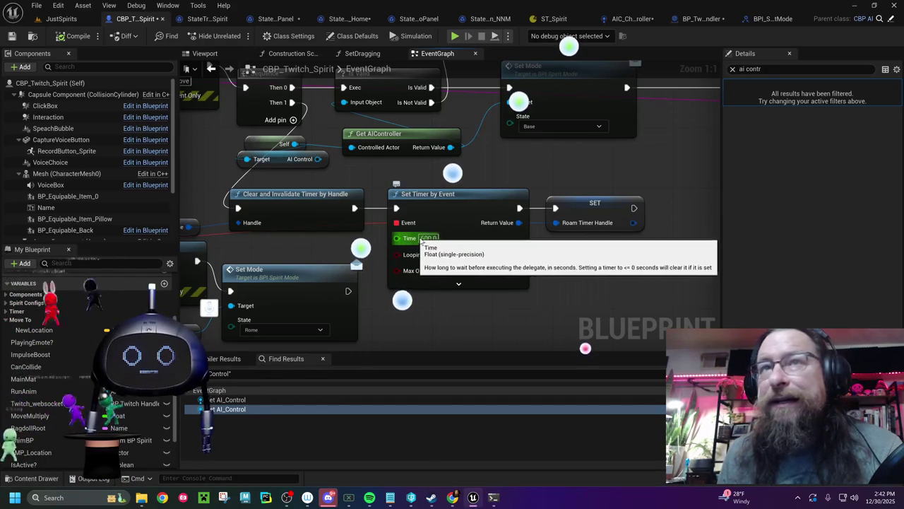
{"action": "double_click", "coordinate": [428, 238]}
{"action": "type", "text": "10"}
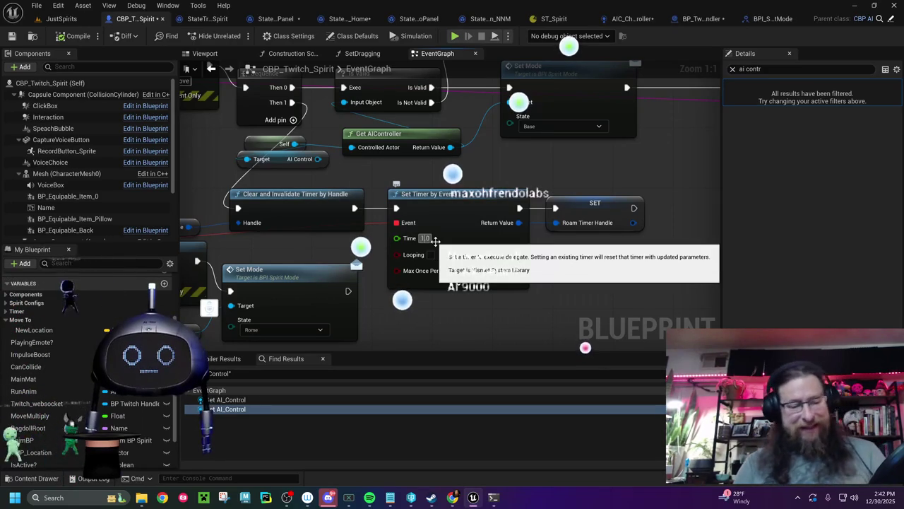
{"action": "key", "text": "Return"}
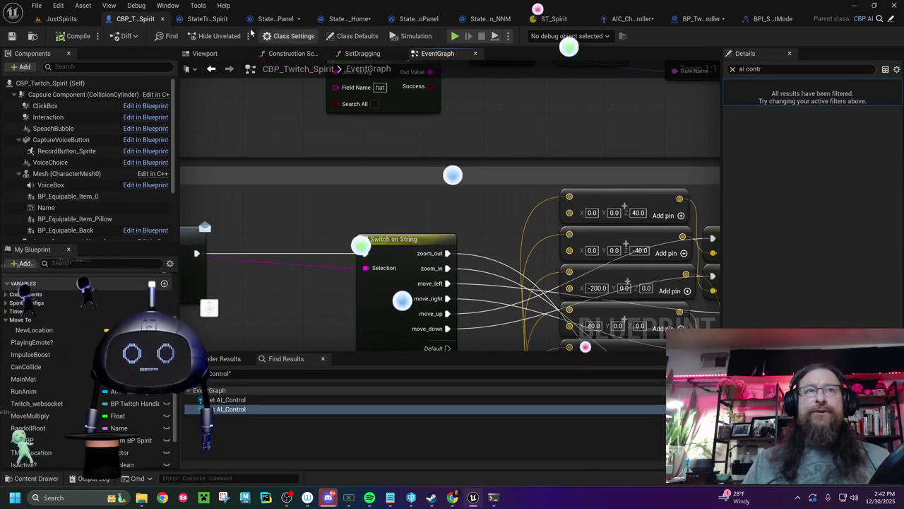
Close the MoveToSpirit and LocationFromPanel tabs and bring up the MoveToPanel task's event graph
{"action": "left_click", "coordinate": [205, 18]}
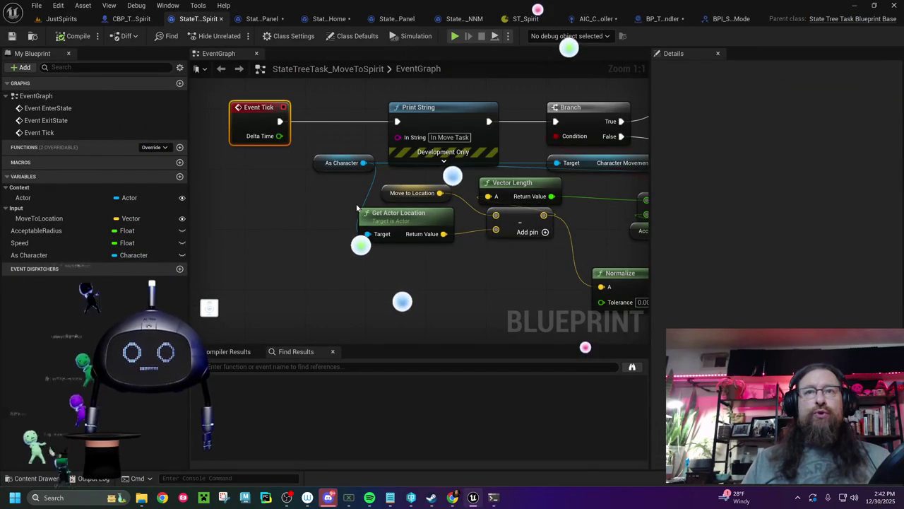
{"action": "mouse_move", "coordinate": [356, 209]}
{"action": "left_mouse_down"}
{"action": "mouse_move", "coordinate": [196, 137]}
{"action": "mouse_move", "coordinate": [204, 186]}
{"action": "left_mouse_up"}
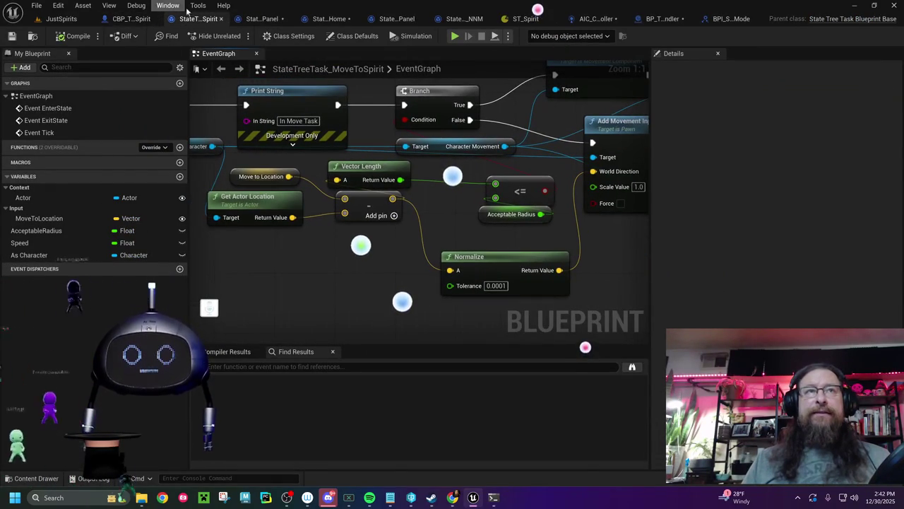
{"action": "left_click", "coordinate": [221, 19]}
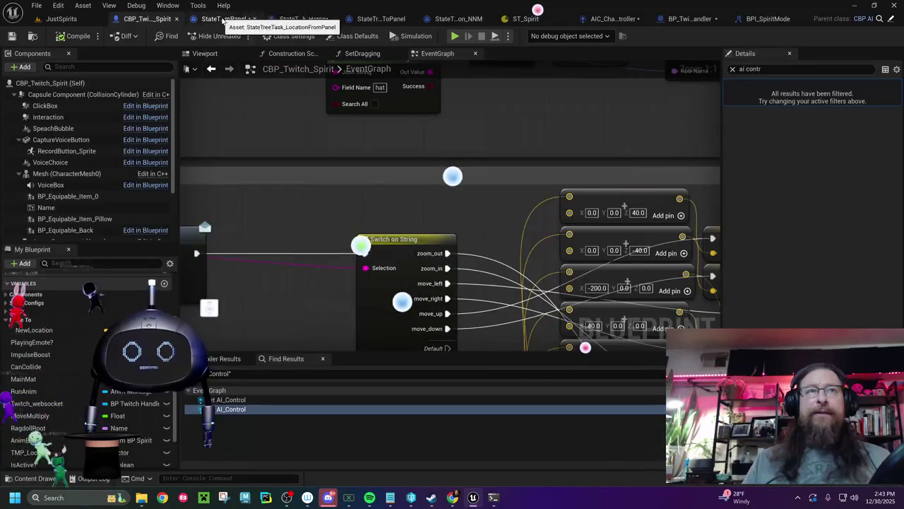
{"action": "left_click", "coordinate": [216, 19]}
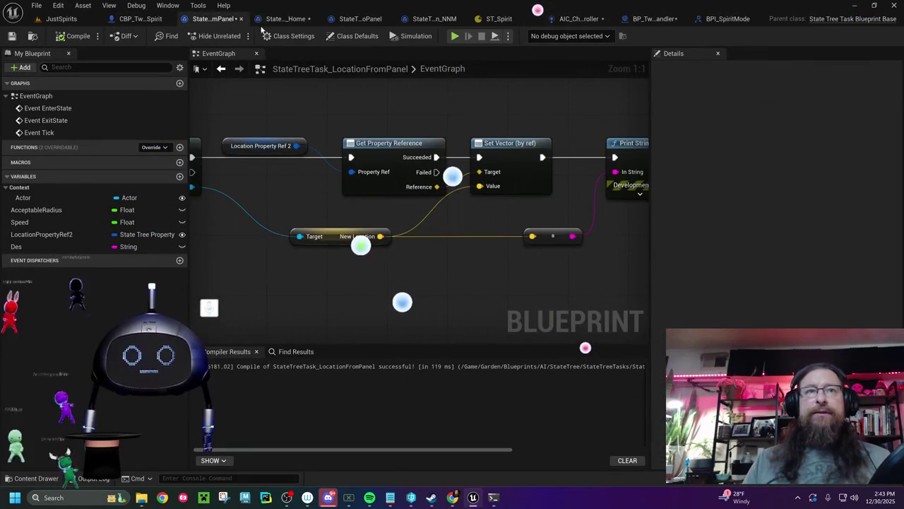
{"action": "left_click", "coordinate": [239, 19]}
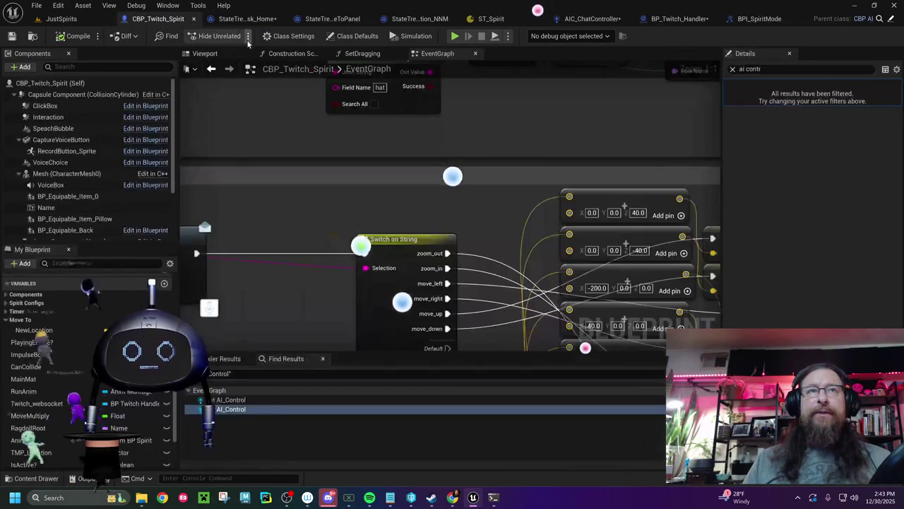
{"action": "left_click", "coordinate": [240, 20]}
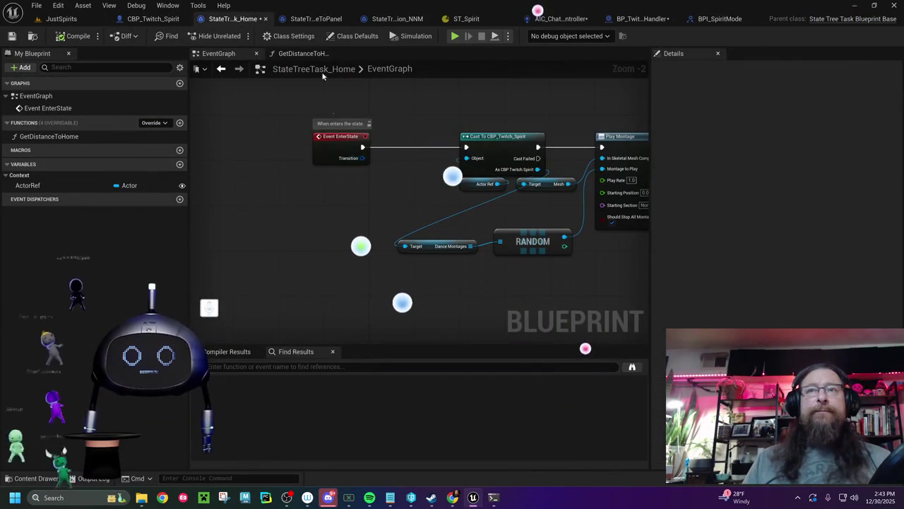
{"action": "left_click", "coordinate": [314, 19]}
{"action": "scroll", "coordinate": [348, 79], "scroll_direction": "up", "scroll_amount": 2}
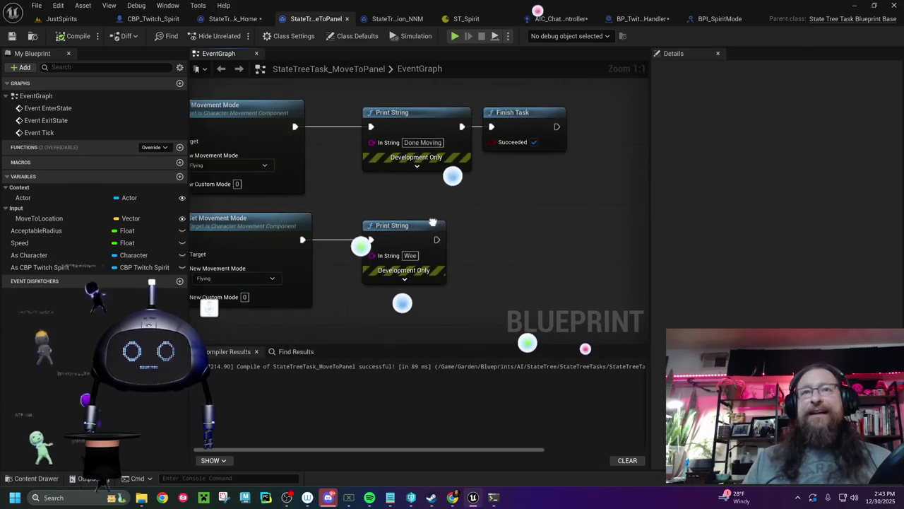
Delete both debug Print String nodes, wire movement mode into Finish Task, compile and save
{"action": "left_click_drag", "start_coordinate": [351, 101], "coordinate": [459, 287]}
{"action": "key", "text": "Delete"}
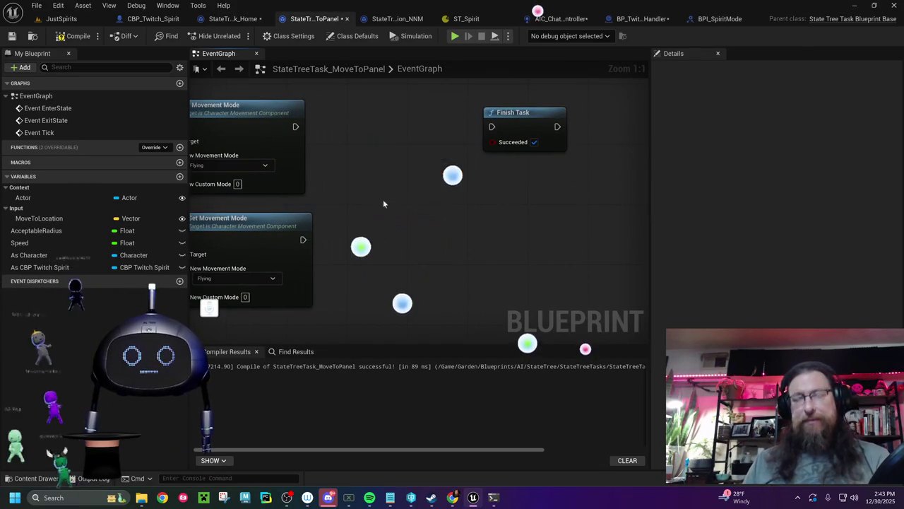
{"action": "left_click_drag", "start_coordinate": [486, 127], "coordinate": [370, 126]}
{"action": "left_click_drag", "start_coordinate": [293, 130], "coordinate": [378, 127]}
{"action": "mouse_move", "coordinate": [348, 263]}
{"action": "left_mouse_down"}
{"action": "mouse_move", "coordinate": [624, 222]}
{"action": "mouse_move", "coordinate": [433, 296]}
{"action": "left_mouse_up"}
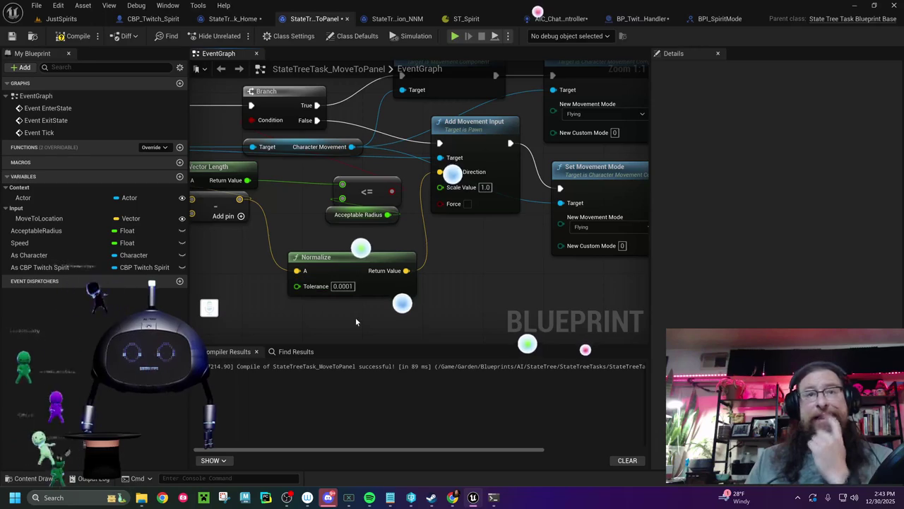
{"action": "left_click", "coordinate": [331, 214]}
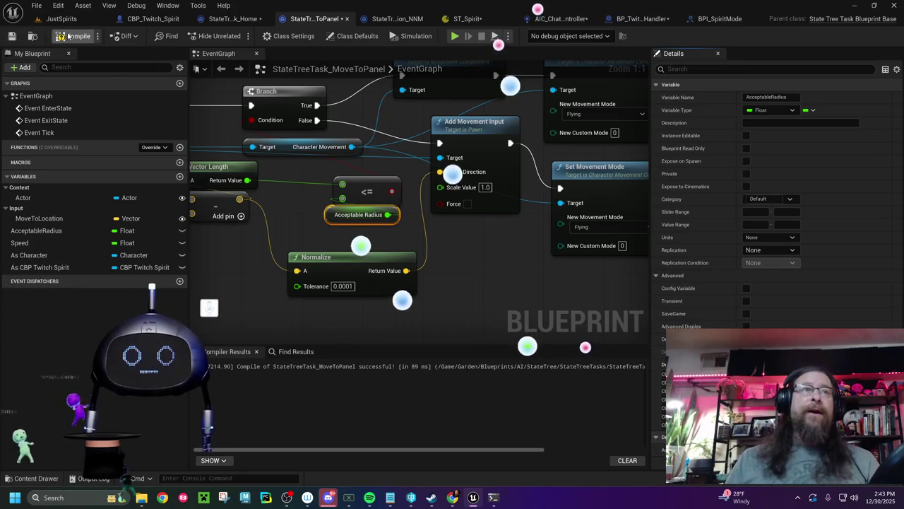
{"action": "left_click", "coordinate": [74, 36]}
{"action": "left_click", "coordinate": [13, 36]}
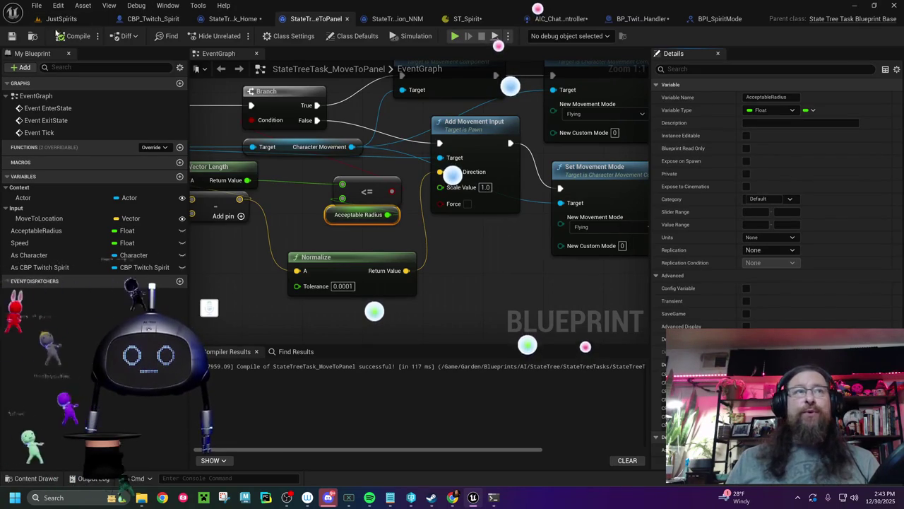
{"action": "left_click_drag", "start_coordinate": [279, 223], "coordinate": [378, 254]}
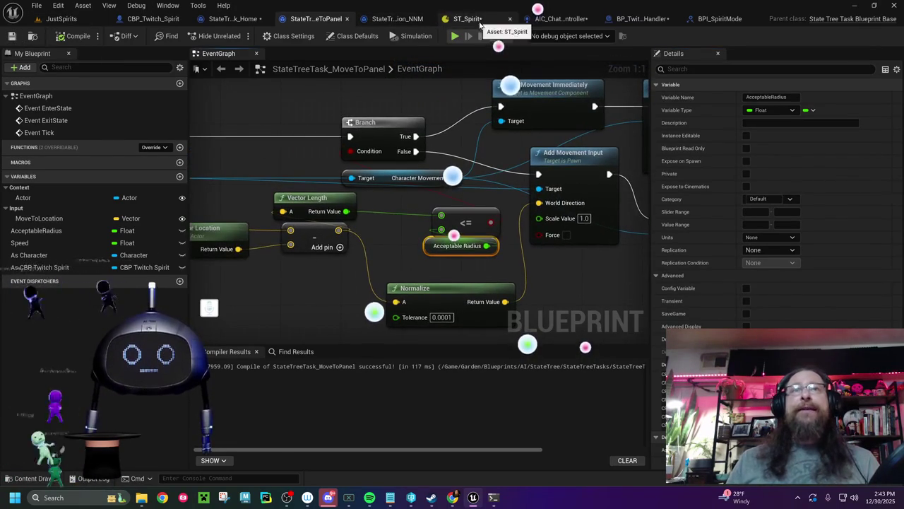
Change CBP_Twitch_Spirit's -200 X offset to -50, compile, and go back to JustSpirits
{"action": "left_click", "coordinate": [467, 19]}
{"action": "left_click", "coordinate": [158, 20]}
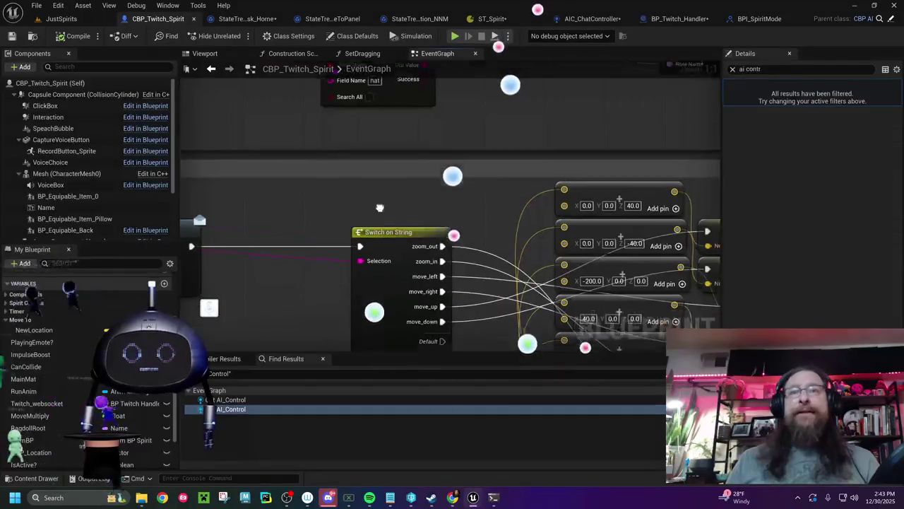
{"action": "left_click", "coordinate": [440, 180]}
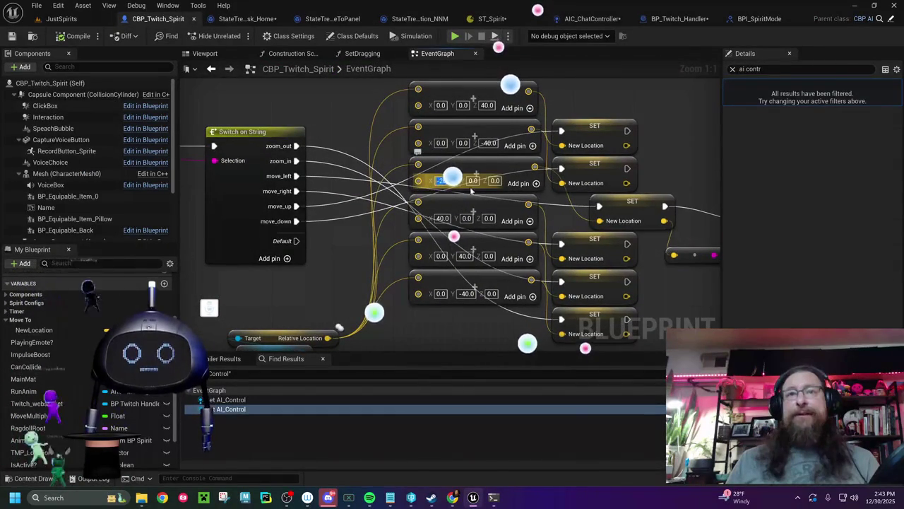
{"action": "type", "text": "-50"}
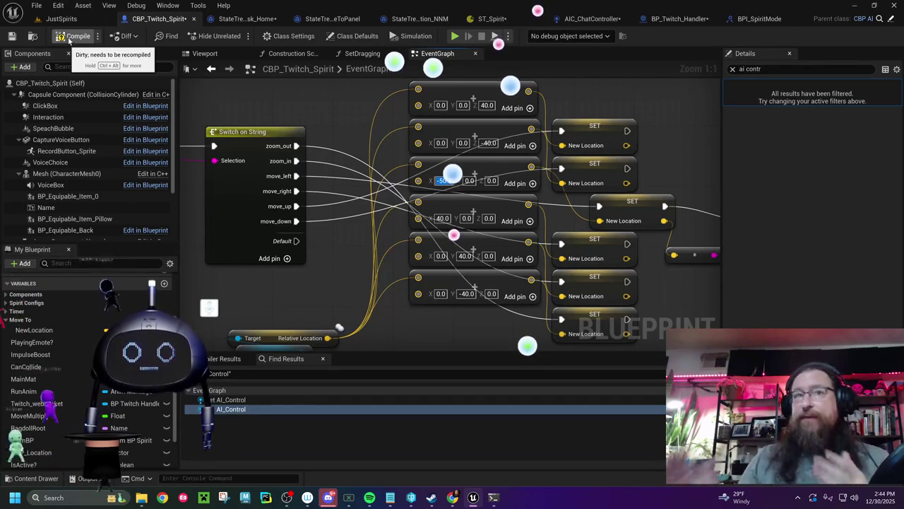
{"action": "left_click", "coordinate": [74, 37]}
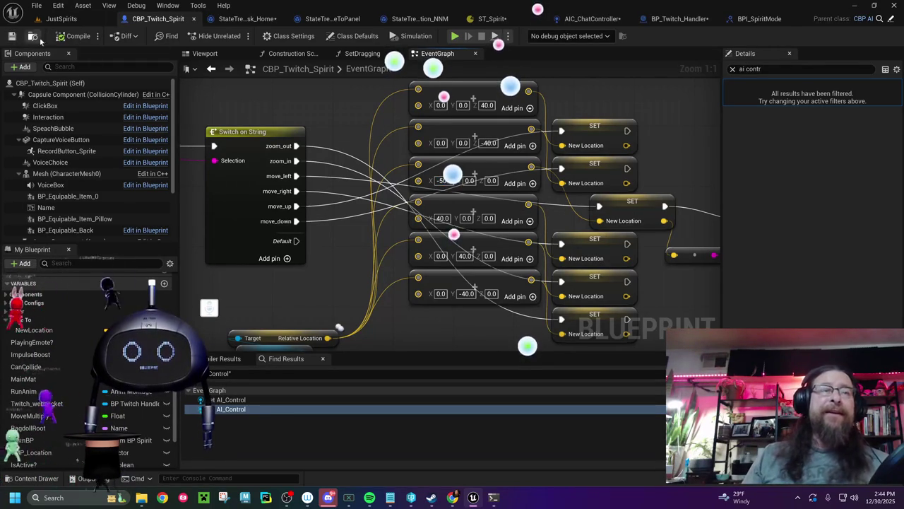
{"action": "left_click", "coordinate": [70, 19]}
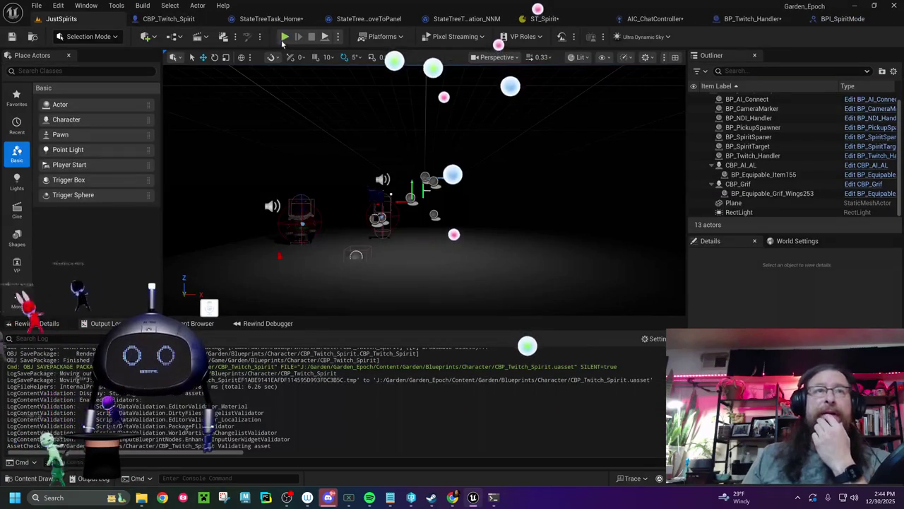
Start a JustSpirits play session and bring up the Garden Spirit Controller browser page
{"action": "left_click", "coordinate": [284, 37]}
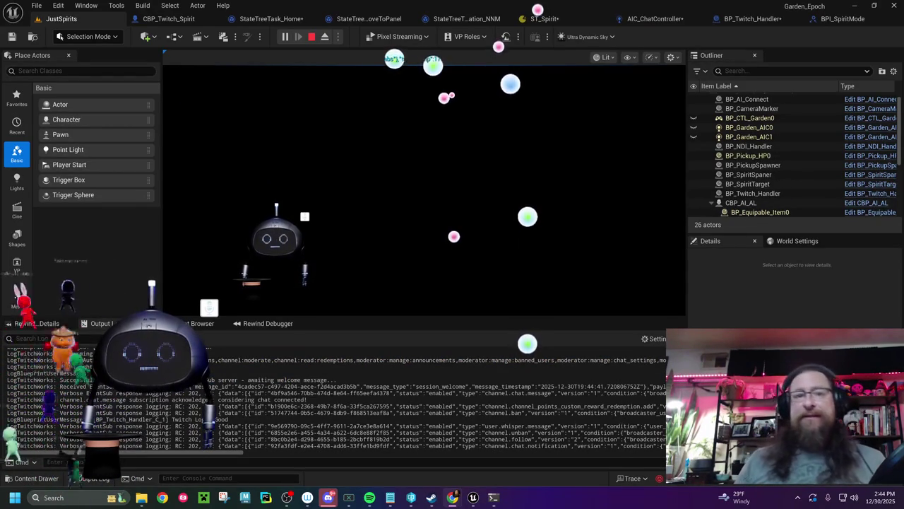
{"action": "mouse_move", "coordinate": [452, 497]}
{"action": "left_click", "coordinate": [471, 462]}
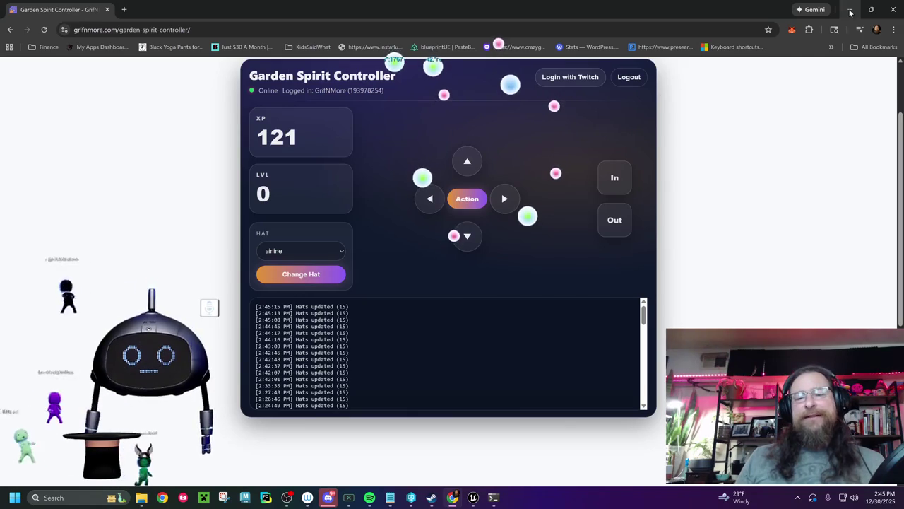
Minimize the Garden Spirit Controller browser to reveal the running Unreal game
{"action": "left_click", "coordinate": [850, 10]}
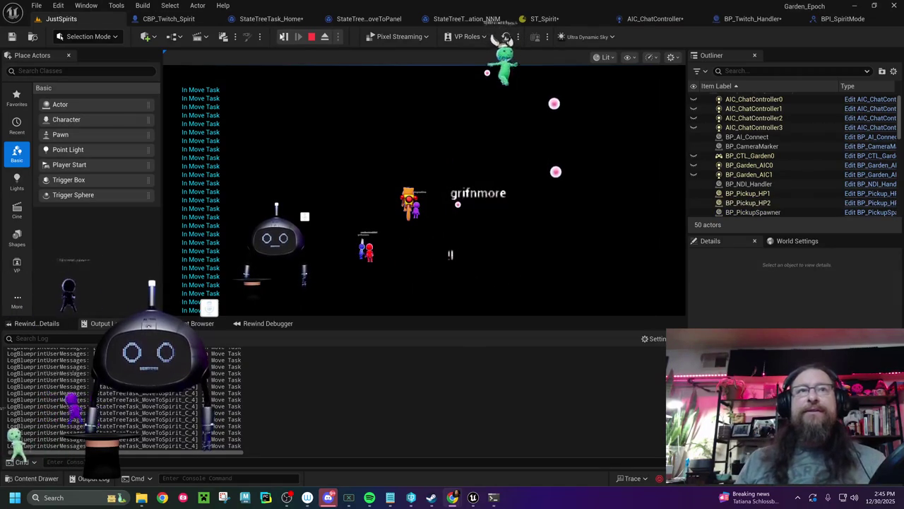
Stop play, look over the MoveToPanel and FindLocation_NNM graphs, and pick StateTreeTask_MoveToSpirit
{"action": "left_click", "coordinate": [312, 36]}
{"action": "mouse_move", "coordinate": [403, 104]}
{"action": "left_mouse_down"}
{"action": "mouse_move", "coordinate": [152, 106]}
{"action": "mouse_move", "coordinate": [199, 106]}
{"action": "left_mouse_up"}
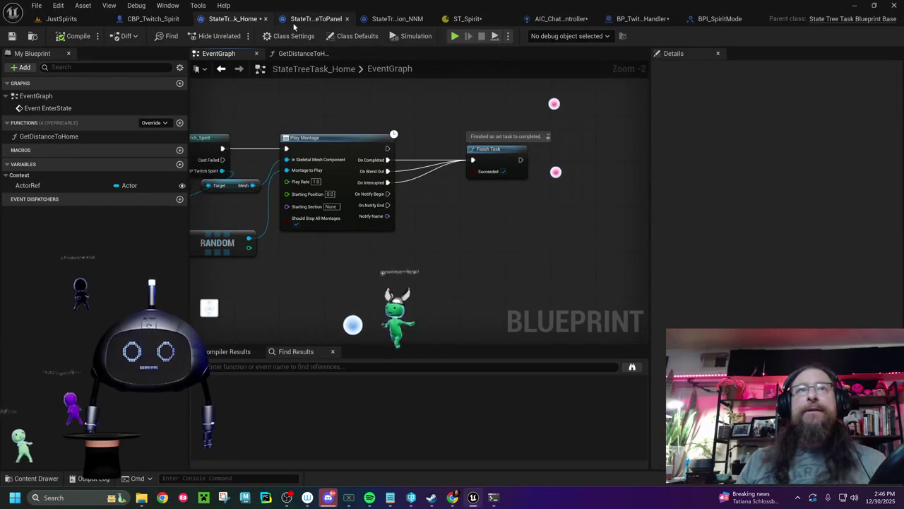
{"action": "left_click", "coordinate": [315, 19]}
{"action": "mouse_move", "coordinate": [395, 177]}
{"action": "left_mouse_down"}
{"action": "mouse_move", "coordinate": [427, 154]}
{"action": "mouse_move", "coordinate": [643, 168]}
{"action": "mouse_move", "coordinate": [515, 134]}
{"action": "mouse_move", "coordinate": [382, 143]}
{"action": "left_mouse_up"}
{"action": "left_click", "coordinate": [397, 19]}
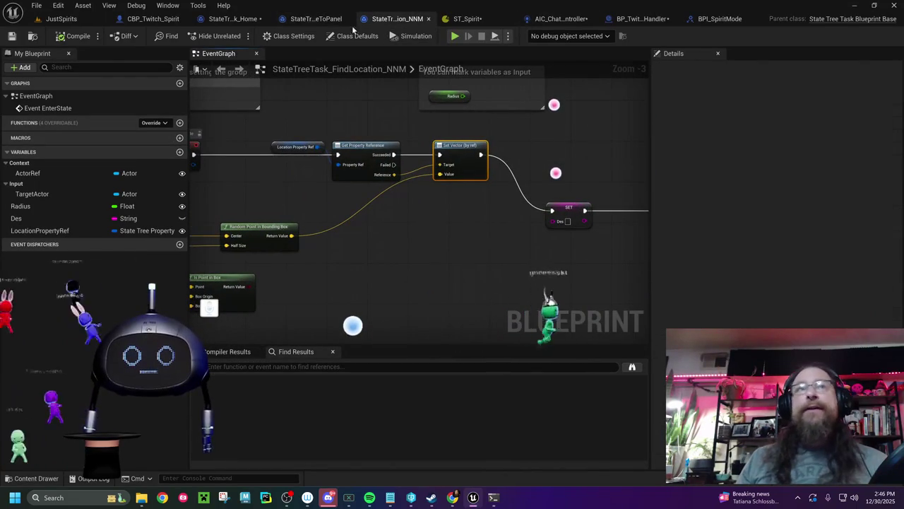
{"action": "left_click", "coordinate": [32, 35]}
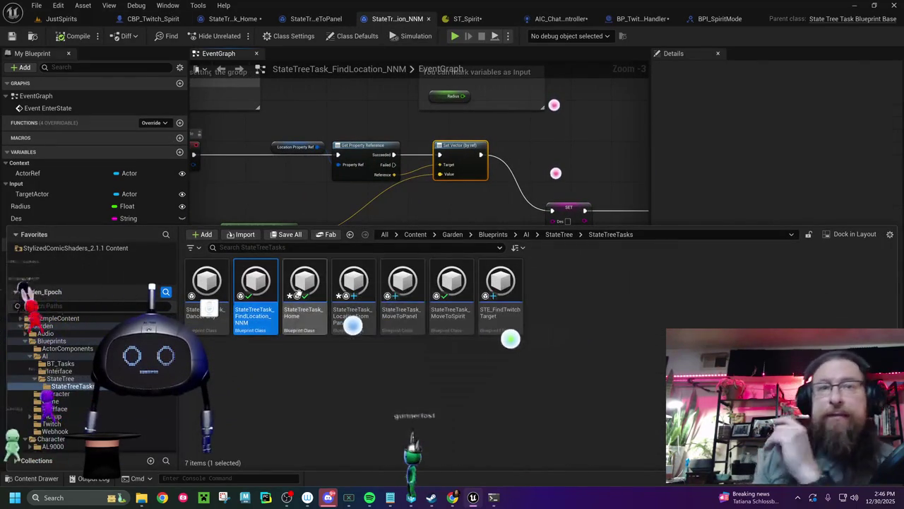
{"action": "left_click", "coordinate": [458, 293]}
Remove MoveToSpirit's Print String, wire Event Tick to the Branch, compile, save, then show BP_Twitch_Handler
{"action": "double_click", "coordinate": [457, 293]}
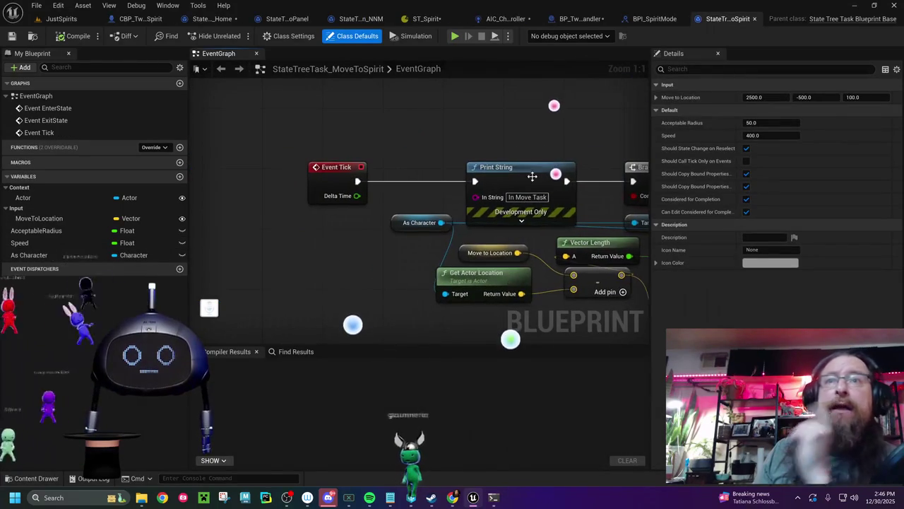
{"action": "left_click", "coordinate": [529, 179]}
{"action": "key", "text": "Delete"}
{"action": "mouse_move", "coordinate": [362, 180]}
{"action": "left_mouse_down"}
{"action": "mouse_move", "coordinate": [287, 174]}
{"action": "mouse_move", "coordinate": [565, 177]}
{"action": "left_mouse_up"}
{"action": "left_click_drag", "start_coordinate": [242, 168], "coordinate": [376, 168]}
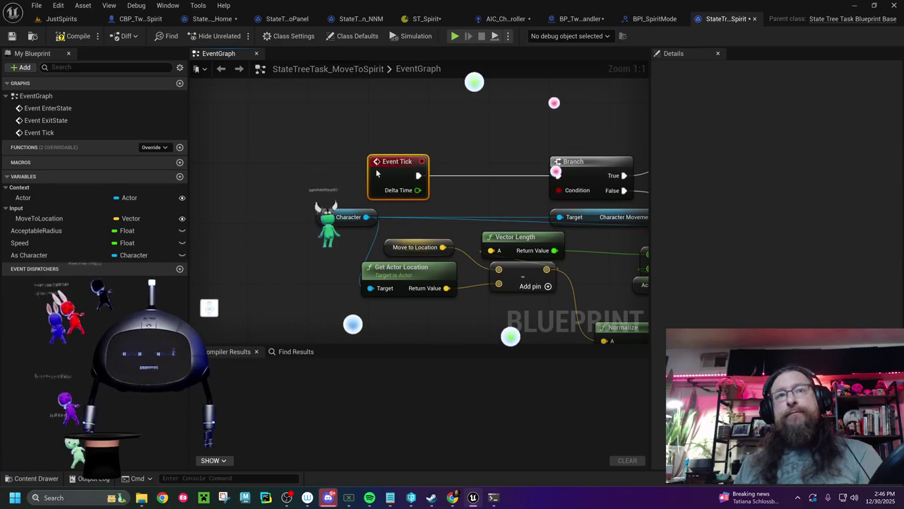
{"action": "left_click", "coordinate": [76, 36]}
{"action": "left_click", "coordinate": [11, 36]}
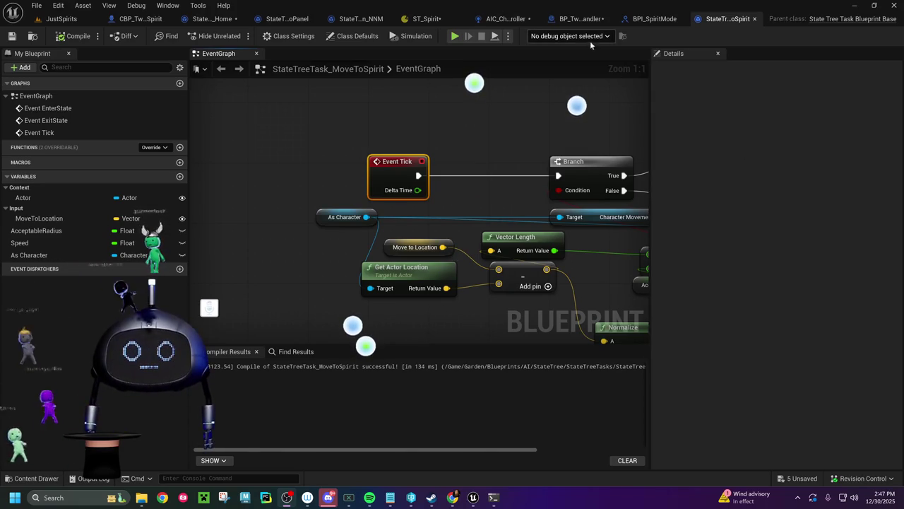
{"action": "left_click", "coordinate": [570, 21]}
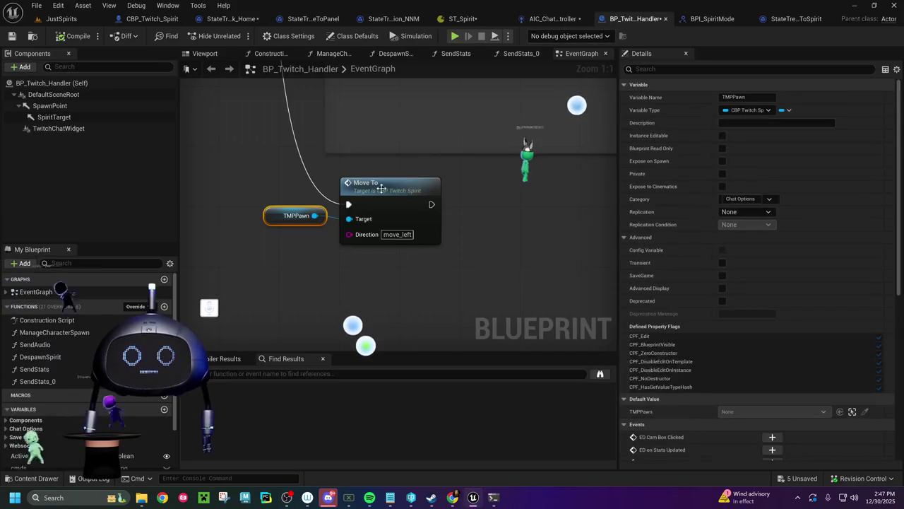
Add five new case pins to the Switch on String node
{"action": "mouse_move", "coordinate": [402, 173]}
{"action": "left_mouse_down"}
{"action": "mouse_move", "coordinate": [489, 185]}
{"action": "mouse_move", "coordinate": [505, 198]}
{"action": "mouse_move", "coordinate": [457, 298]}
{"action": "mouse_move", "coordinate": [430, 253]}
{"action": "mouse_move", "coordinate": [450, 339]}
{"action": "mouse_move", "coordinate": [422, 205]}
{"action": "left_mouse_up"}
{"action": "left_click", "coordinate": [408, 203]}
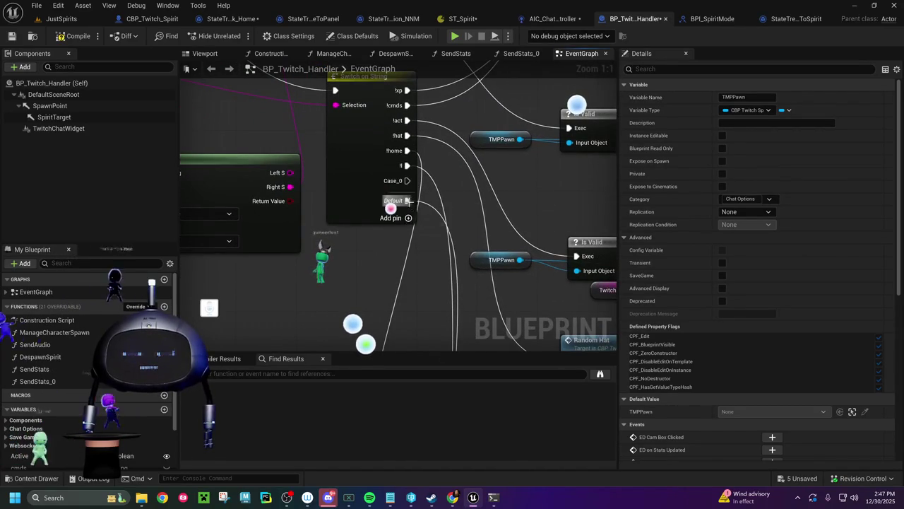
{"action": "left_click", "coordinate": [408, 219]}
{"action": "left_click", "coordinate": [409, 233]}
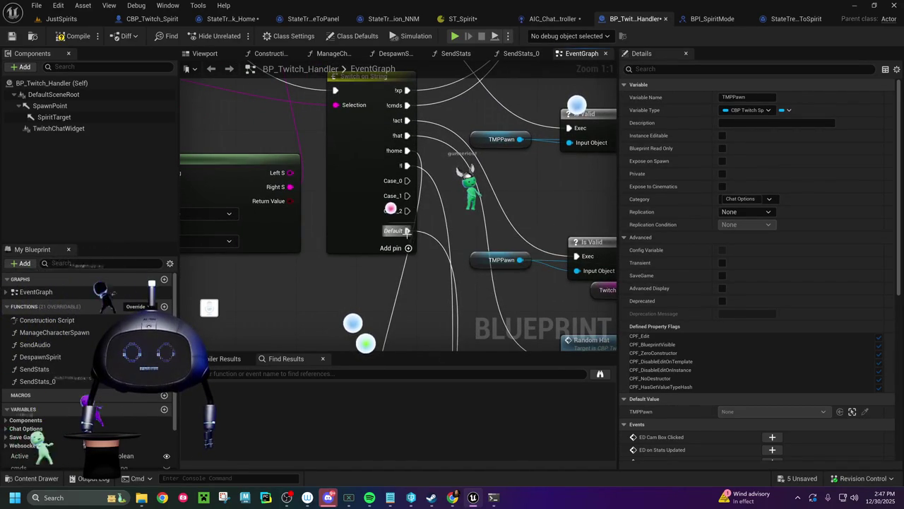
{"action": "left_click", "coordinate": [408, 248]}
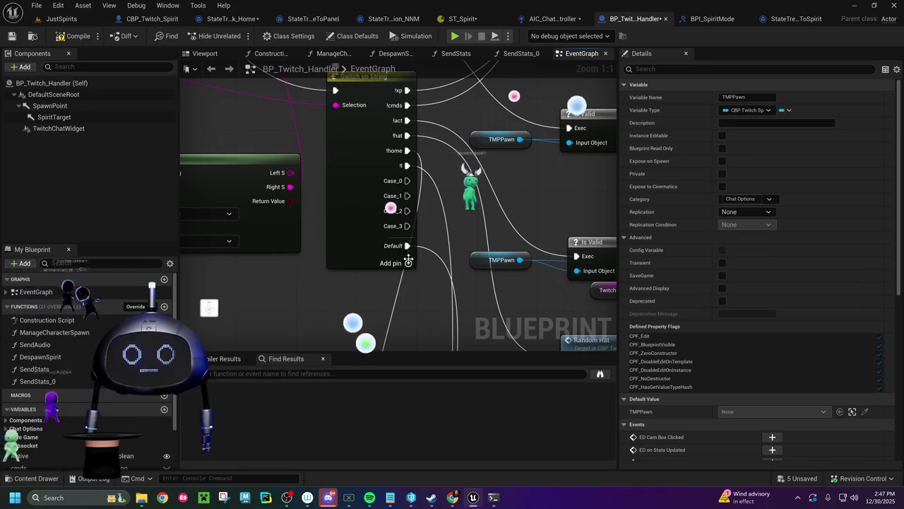
{"action": "left_click", "coordinate": [408, 263]}
Name the new cases !r, !u, !d, !o and !b in the Pin Names list
{"action": "left_click", "coordinate": [379, 150]}
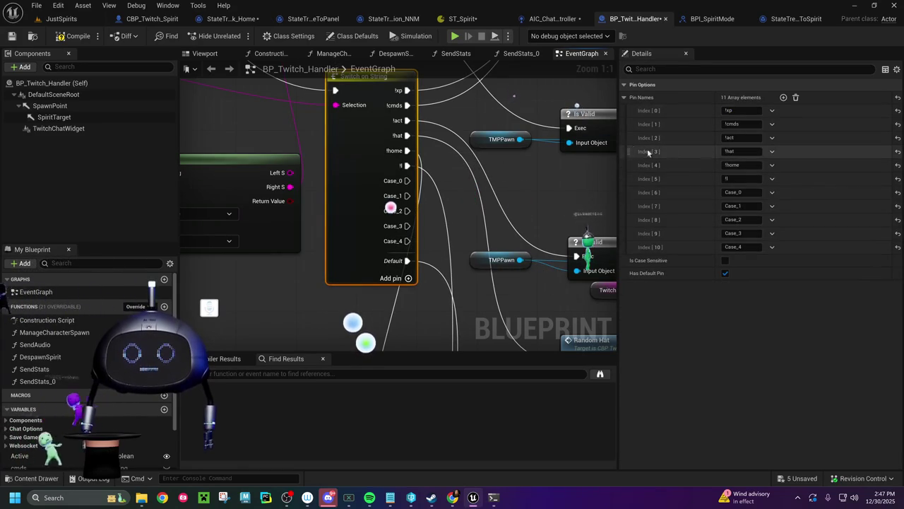
{"action": "left_click", "coordinate": [738, 192]}
{"action": "type", "text": "!r"}
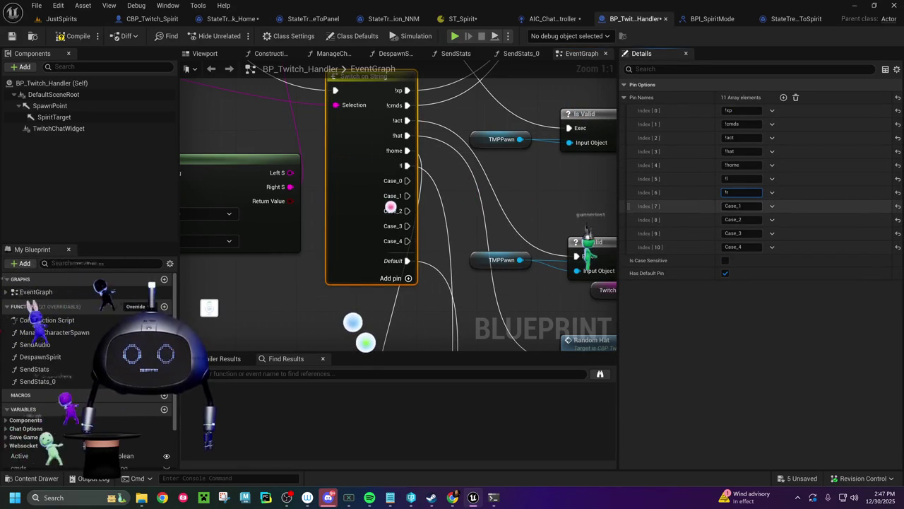
{"action": "type", "text": "!u"}
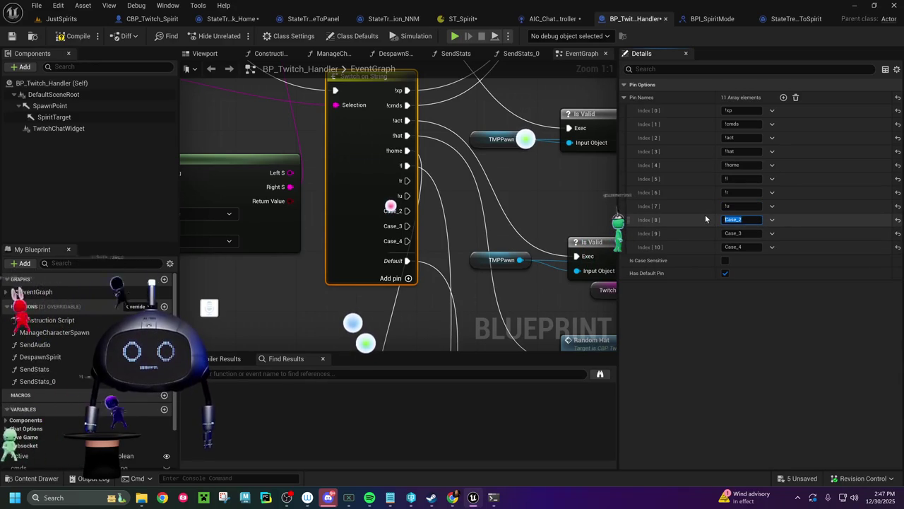
{"action": "type", "text": "!d"}
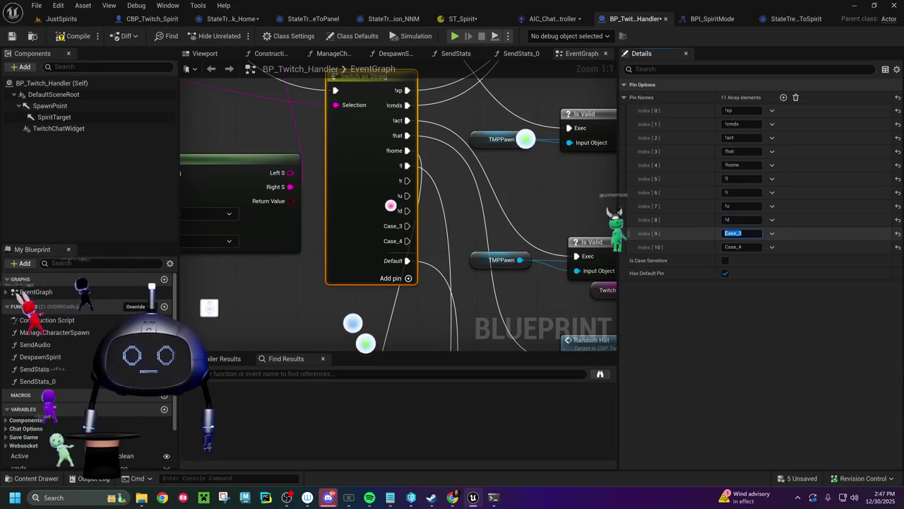
{"action": "type", "text": "!o"}
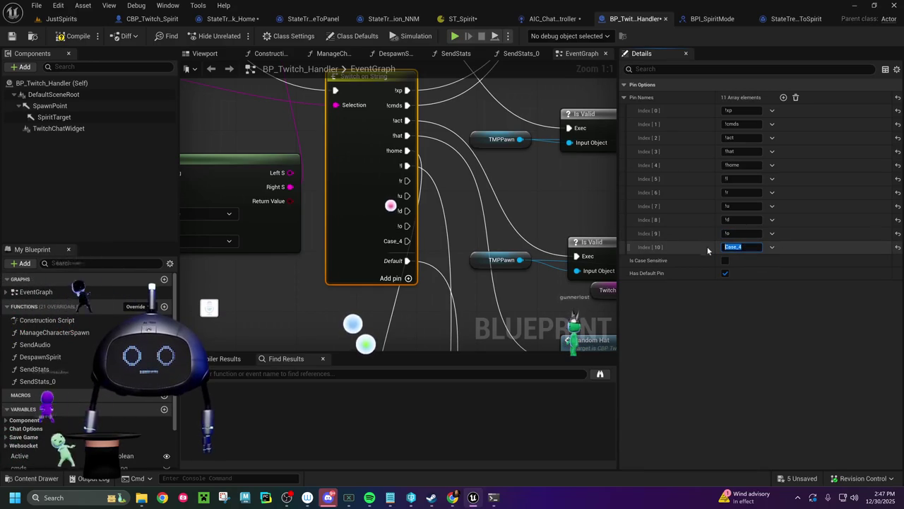
{"action": "type", "text": "!"}
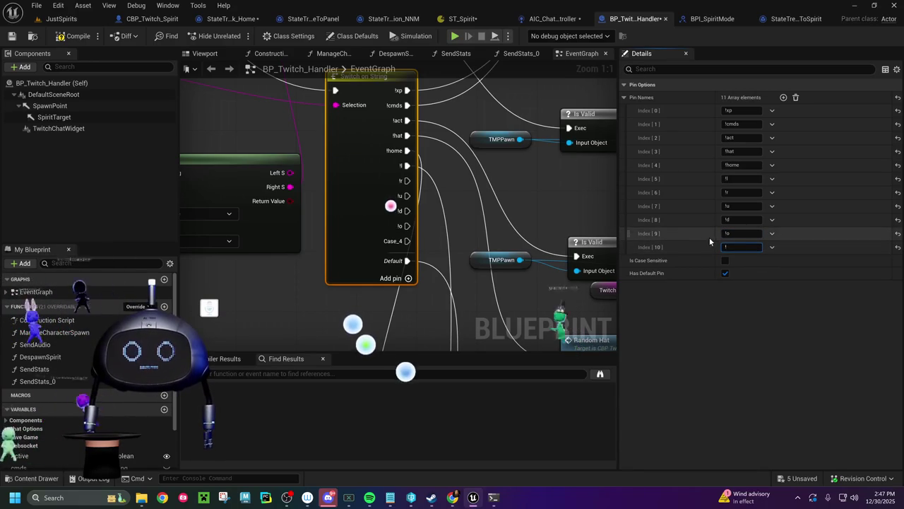
{"action": "type", "text": "b"}
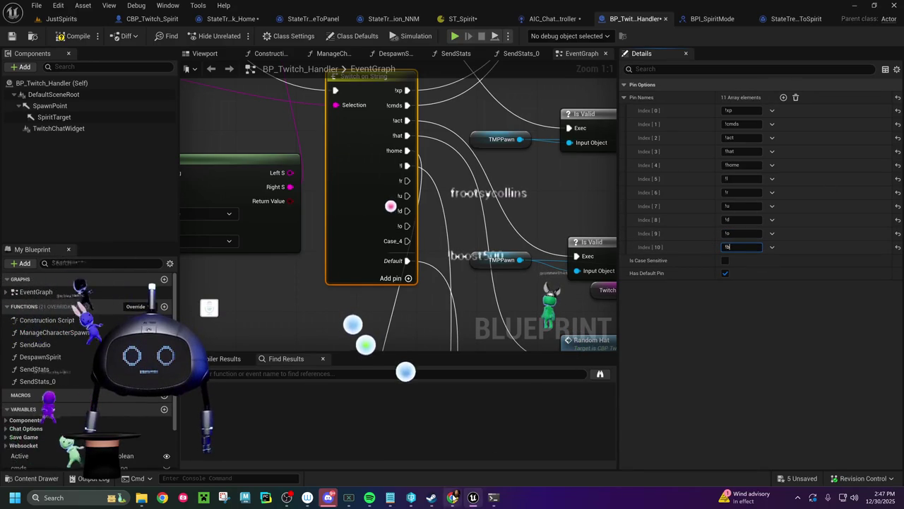
Briefly bring up the Garden Spirit Controller page, then put it away
{"action": "mouse_move", "coordinate": [452, 497]}
{"action": "left_click", "coordinate": [498, 455]}
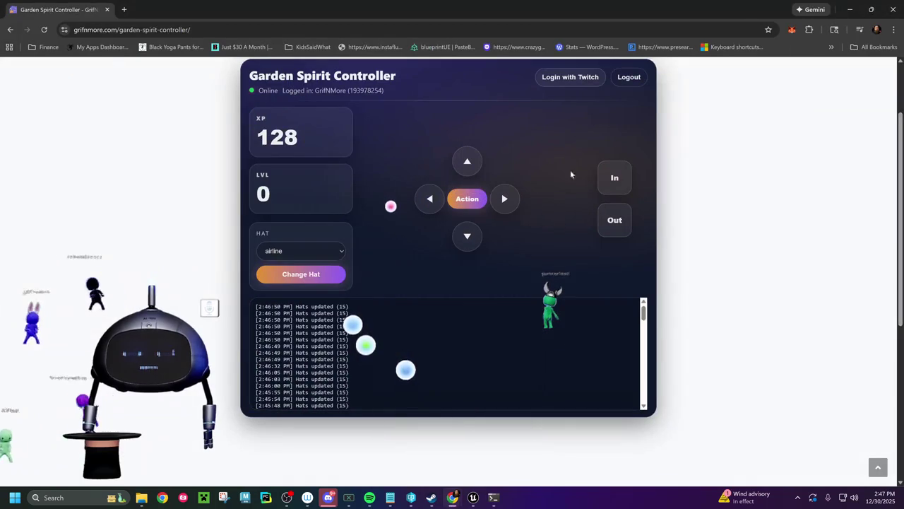
{"action": "left_click", "coordinate": [848, 9]}
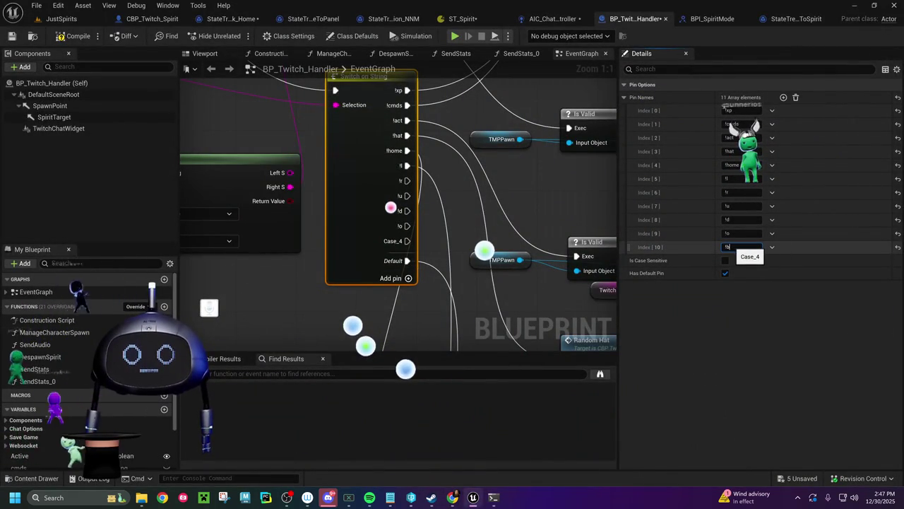
Remove the stray character so the eleventh case reads !b, and commit the name
{"action": "key", "text": "BackSpace"}
{"action": "type", "text": "i"}
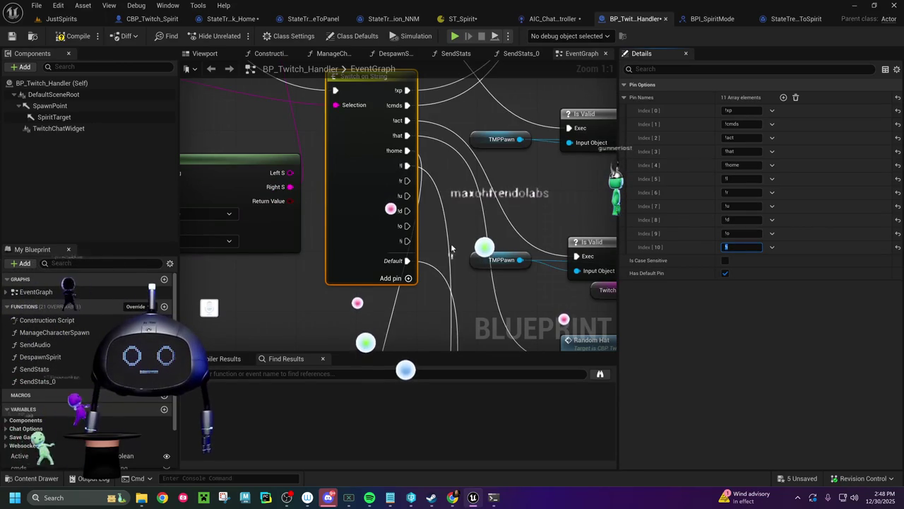
{"action": "mouse_move", "coordinate": [450, 243]}
{"action": "left_mouse_down"}
{"action": "mouse_move", "coordinate": [394, 225]}
{"action": "mouse_move", "coordinate": [359, 177]}
{"action": "left_mouse_up"}
Select the Move To node together with its TMPPawn input
{"action": "scroll", "coordinate": [406, 158], "scroll_direction": "down", "scroll_amount": 5}
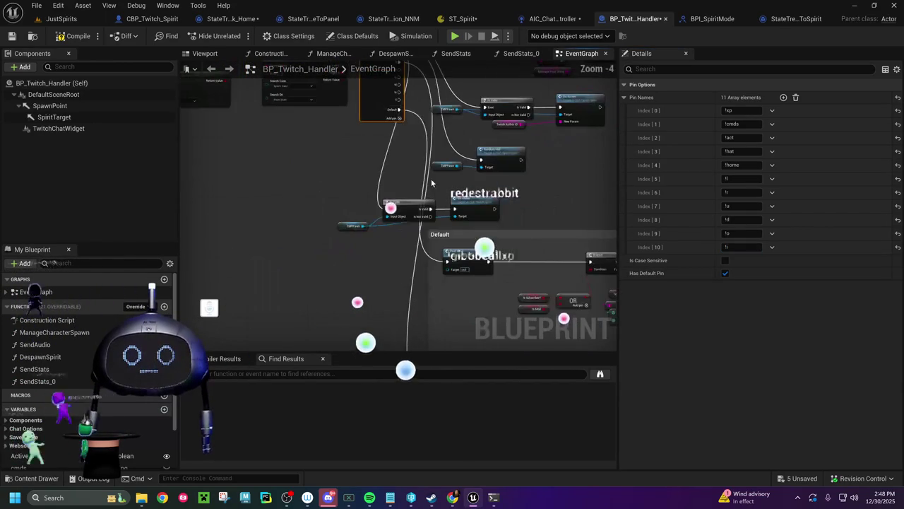
{"action": "left_click_drag", "start_coordinate": [406, 158], "coordinate": [418, 167]}
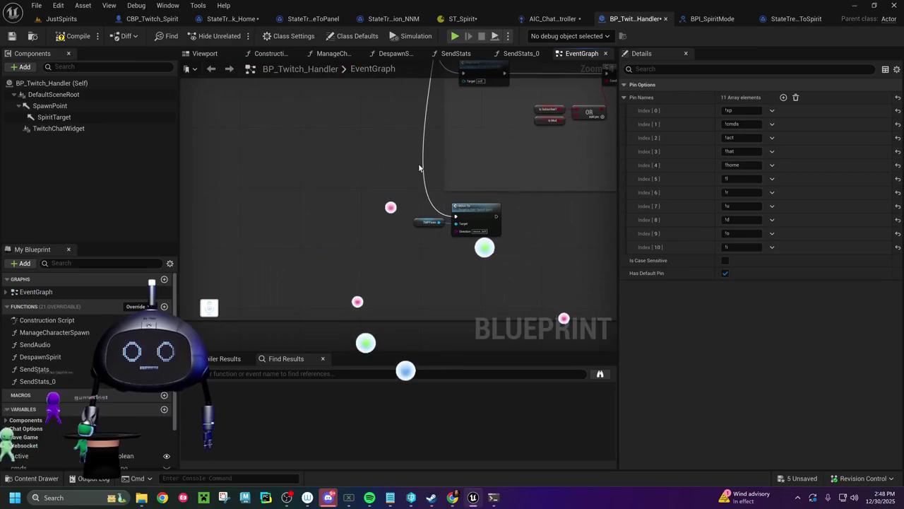
{"action": "left_click", "coordinate": [512, 231]}
{"action": "left_click_drag", "start_coordinate": [494, 226], "coordinate": [333, 135]}
{"action": "scroll", "coordinate": [333, 135], "scroll_direction": "up", "scroll_amount": 4}
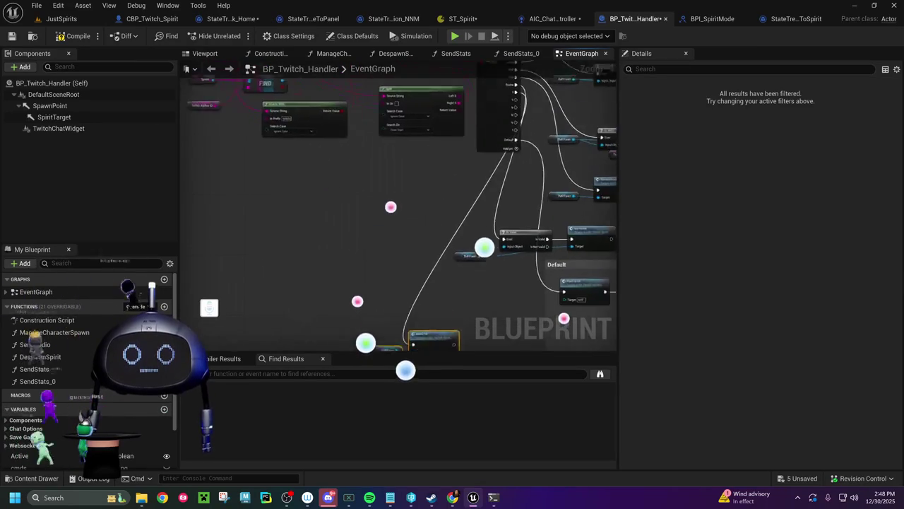
{"action": "left_click_drag", "start_coordinate": [449, 350], "coordinate": [412, 252]}
{"action": "left_click_drag", "start_coordinate": [324, 152], "coordinate": [395, 313]}
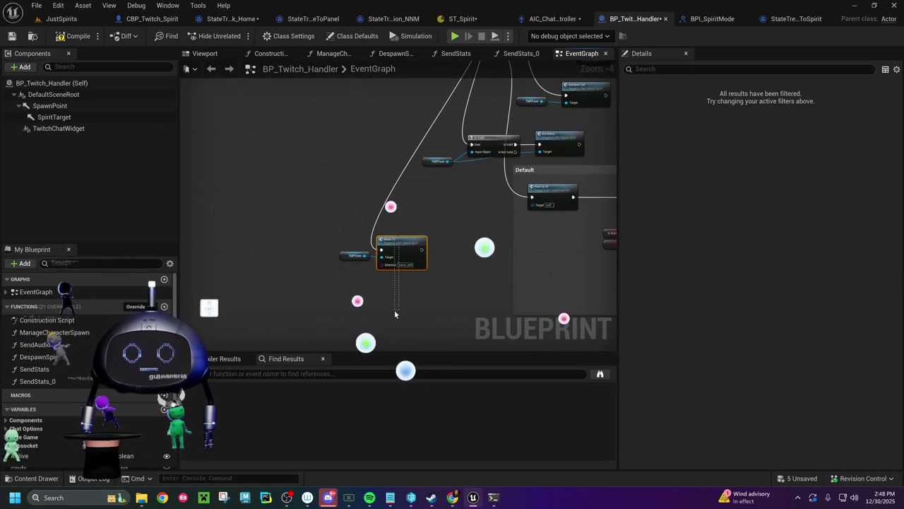
{"action": "mouse_move", "coordinate": [421, 286]}
{"action": "left_mouse_down"}
{"action": "mouse_move", "coordinate": [444, 311]}
{"action": "mouse_move", "coordinate": [363, 171]}
{"action": "mouse_move", "coordinate": [443, 275]}
{"action": "left_mouse_up"}
{"action": "scroll", "coordinate": [448, 291], "scroll_direction": "up", "scroll_amount": 4}
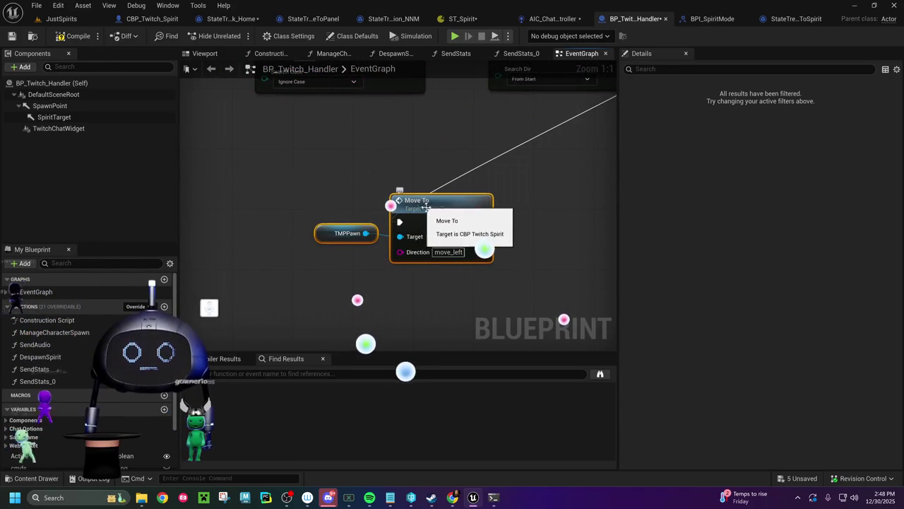
Duplicate the Move To and TMPPawn pair five times, stacking the copies in a column
{"action": "key", "text": "ctrl+c"}
{"action": "key", "text": "ctrl+v"}
{"action": "mouse_move", "coordinate": [517, 262]}
{"action": "left_mouse_down"}
{"action": "mouse_move", "coordinate": [406, 305]}
{"action": "mouse_move", "coordinate": [434, 301]}
{"action": "left_mouse_up"}
{"action": "left_click_drag", "start_coordinate": [504, 283], "coordinate": [495, 158]}
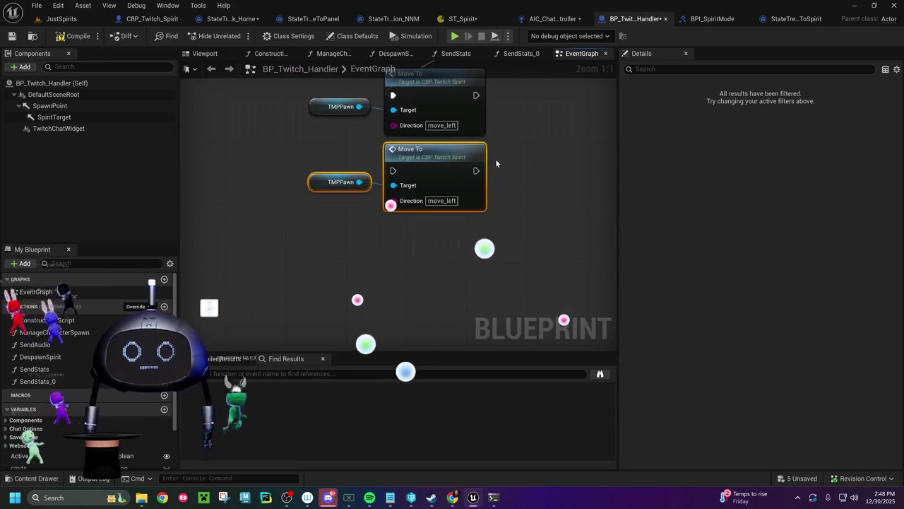
{"action": "key", "text": "ctrl+v"}
{"action": "mouse_move", "coordinate": [551, 165]}
{"action": "left_mouse_down"}
{"action": "mouse_move", "coordinate": [493, 244]}
{"action": "mouse_move", "coordinate": [410, 253]}
{"action": "left_mouse_up"}
{"action": "mouse_move", "coordinate": [504, 244]}
{"action": "left_mouse_down"}
{"action": "mouse_move", "coordinate": [491, 166]}
{"action": "mouse_move", "coordinate": [472, 224]}
{"action": "mouse_move", "coordinate": [377, 224]}
{"action": "mouse_move", "coordinate": [385, 238]}
{"action": "left_mouse_up"}
{"action": "key", "text": "ctrl+v"}
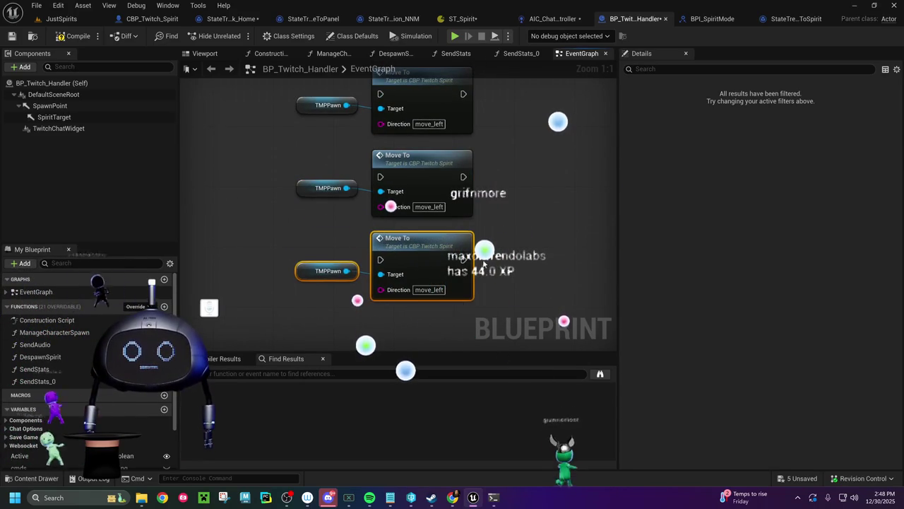
{"action": "left_click_drag", "start_coordinate": [489, 267], "coordinate": [497, 142]}
{"action": "key", "text": "ctrl+v"}
{"action": "mouse_move", "coordinate": [558, 126]}
{"action": "left_mouse_down"}
{"action": "mouse_move", "coordinate": [544, 152]}
{"action": "mouse_move", "coordinate": [407, 207]}
{"action": "left_mouse_up"}
{"action": "key", "text": "ctrl+v"}
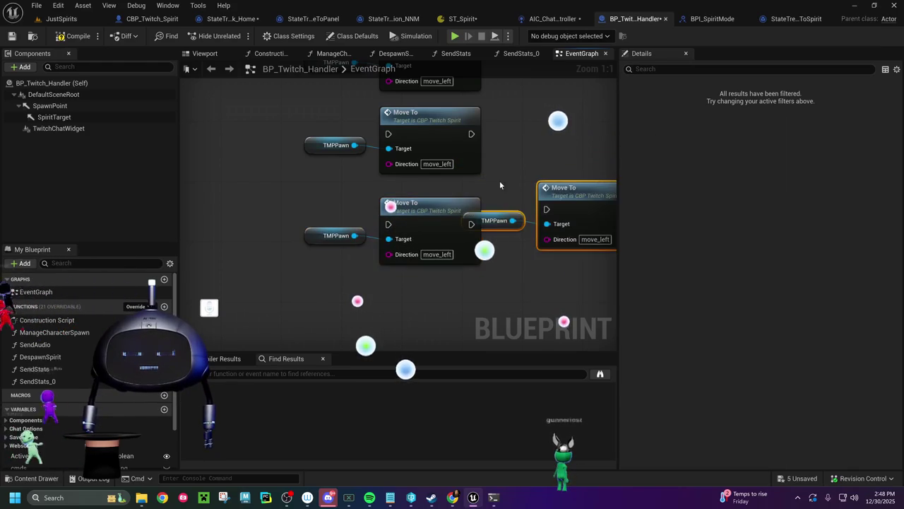
{"action": "mouse_move", "coordinate": [556, 182]}
{"action": "left_mouse_down"}
{"action": "mouse_move", "coordinate": [401, 304]}
{"action": "mouse_move", "coordinate": [397, 292]}
{"action": "mouse_move", "coordinate": [381, 290]}
{"action": "mouse_move", "coordinate": [407, 284]}
{"action": "mouse_move", "coordinate": [405, 361]}
{"action": "left_mouse_up"}
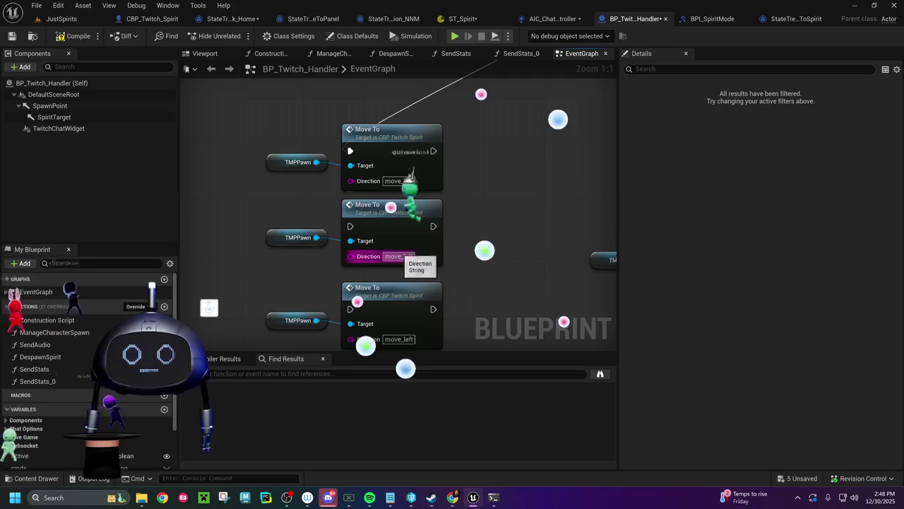
Set the copies' Direction fields to move_right, move_up, move_down, move_out and move_in
{"action": "left_click", "coordinate": [397, 257]}
{"action": "type", "text": "move_r"}
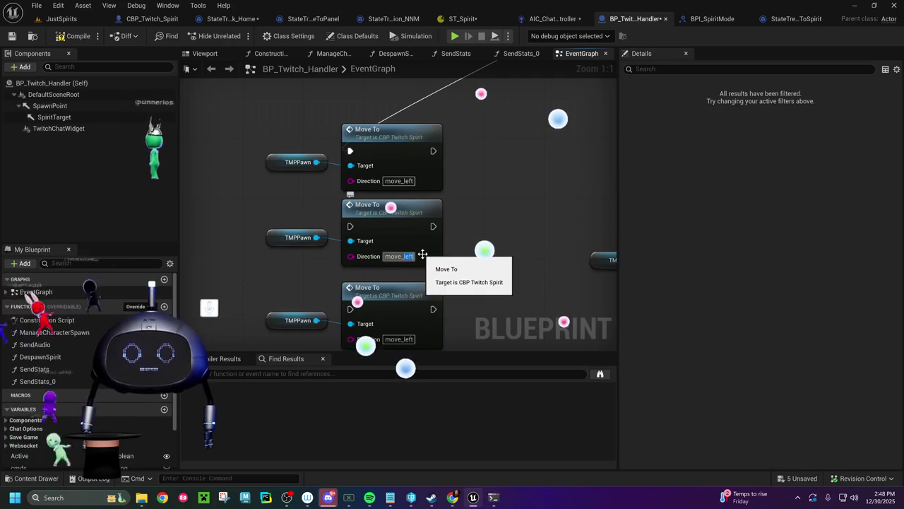
{"action": "type", "text": "ight"}
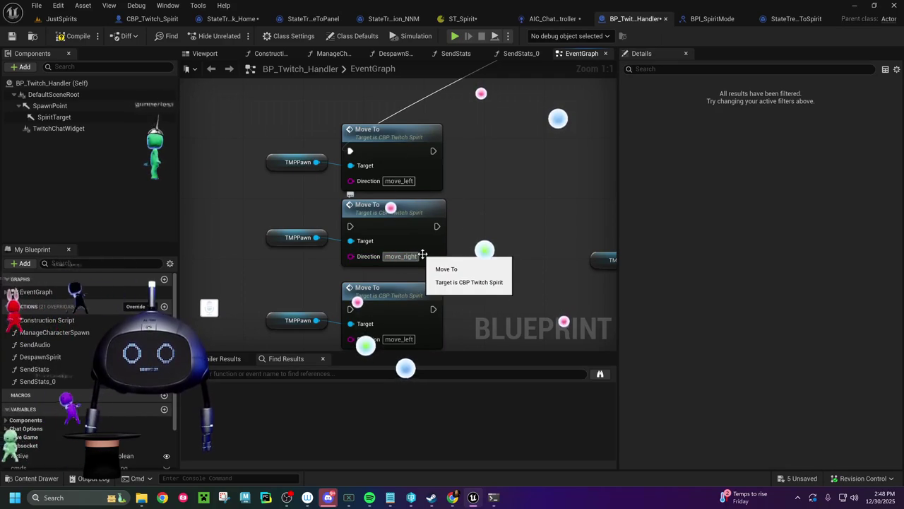
{"action": "key", "text": "Return"}
{"action": "left_click_drag", "start_coordinate": [408, 302], "coordinate": [401, 231]}
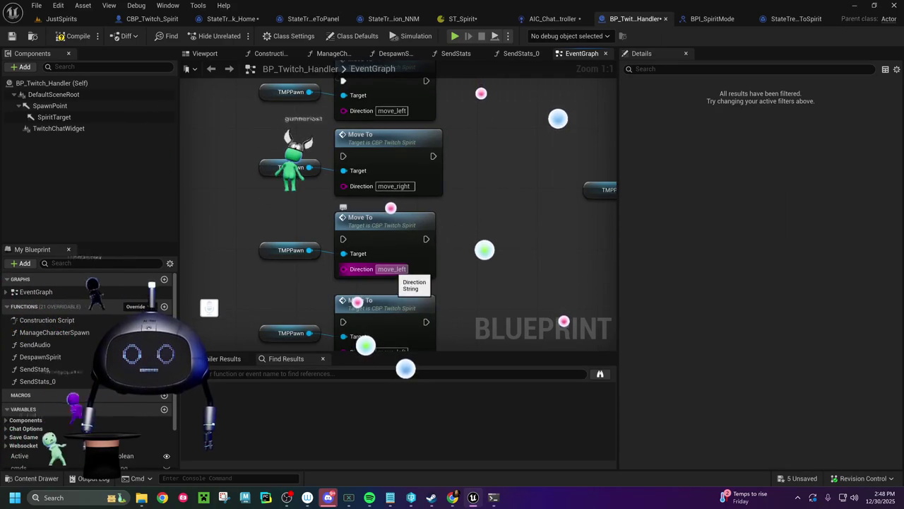
{"action": "left_click", "coordinate": [392, 269]}
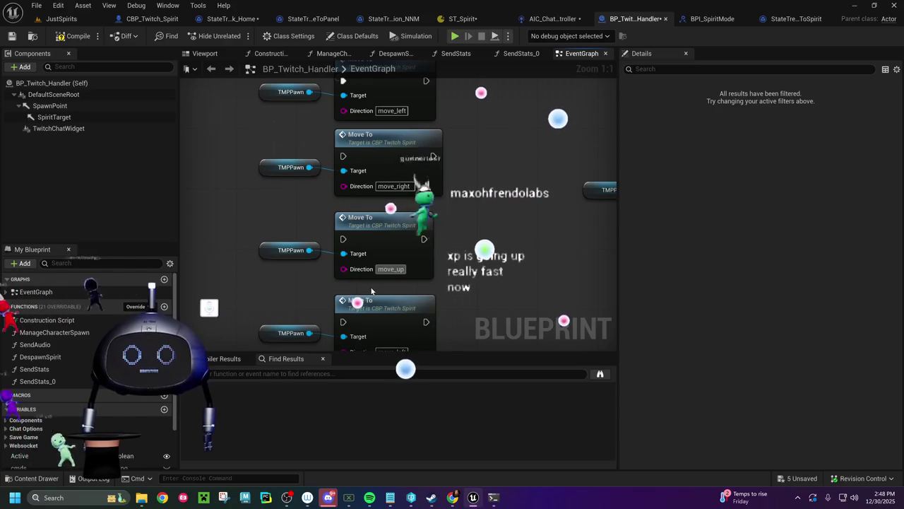
{"action": "scroll", "coordinate": [372, 282], "scroll_direction": "down", "scroll_amount": 3}
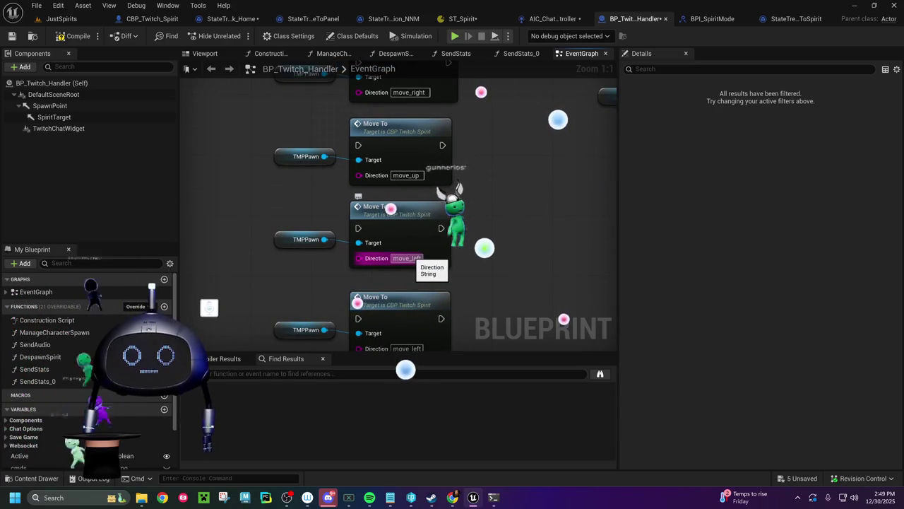
{"action": "left_click", "coordinate": [408, 257]}
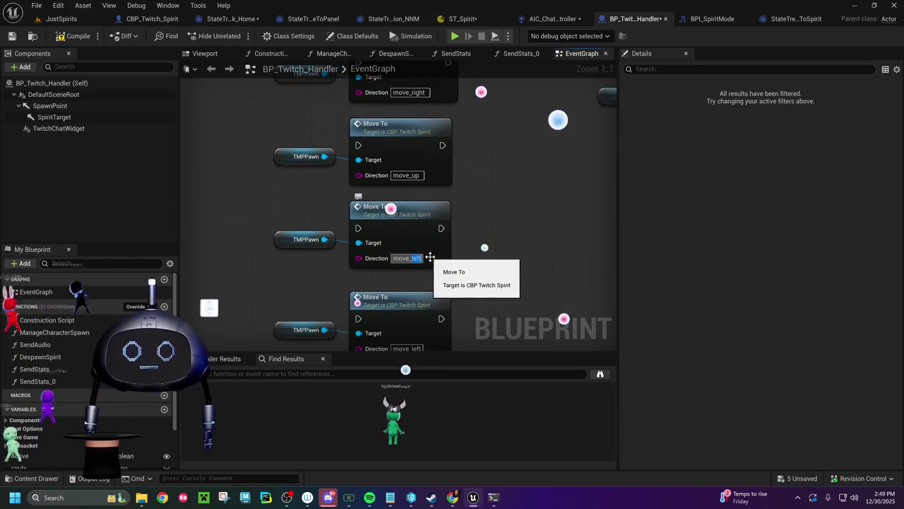
{"action": "type", "text": "own"}
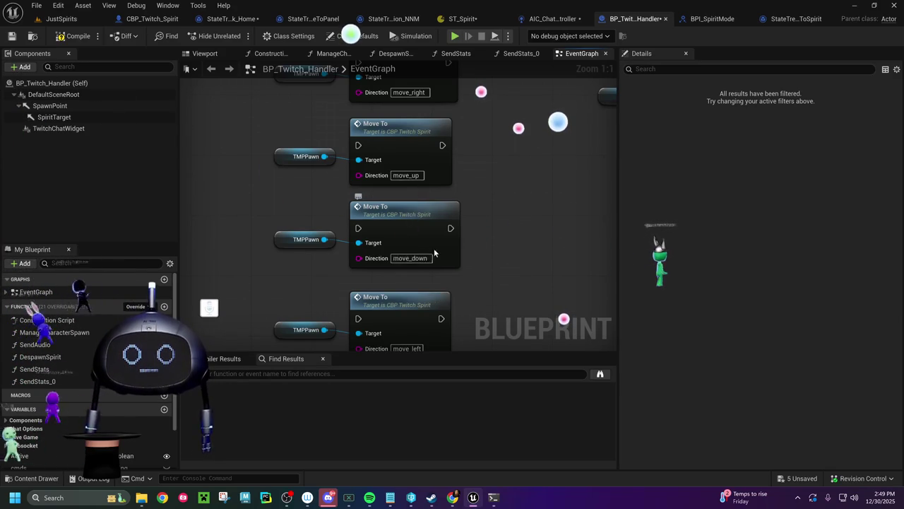
{"action": "scroll", "coordinate": [427, 233], "scroll_direction": "down", "scroll_amount": 2}
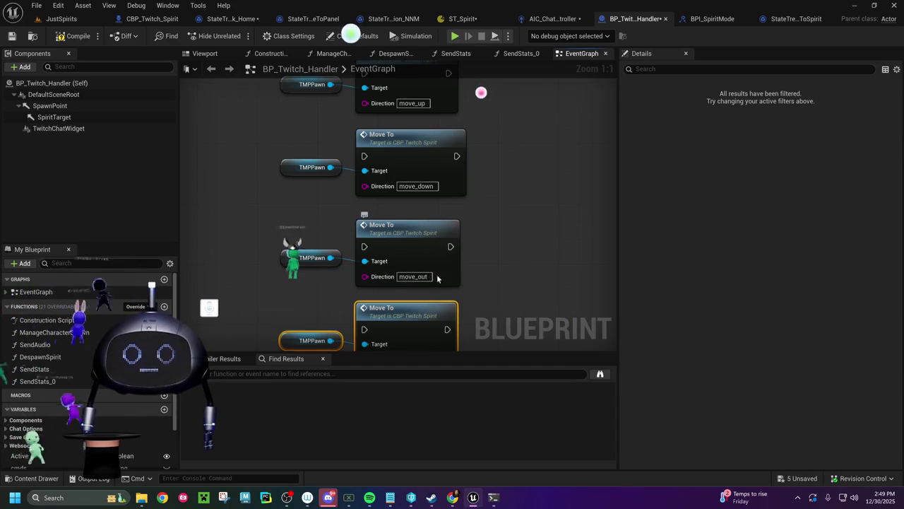
{"action": "scroll", "coordinate": [433, 268], "scroll_direction": "down", "scroll_amount": 2}
{"action": "left_click", "coordinate": [421, 275]}
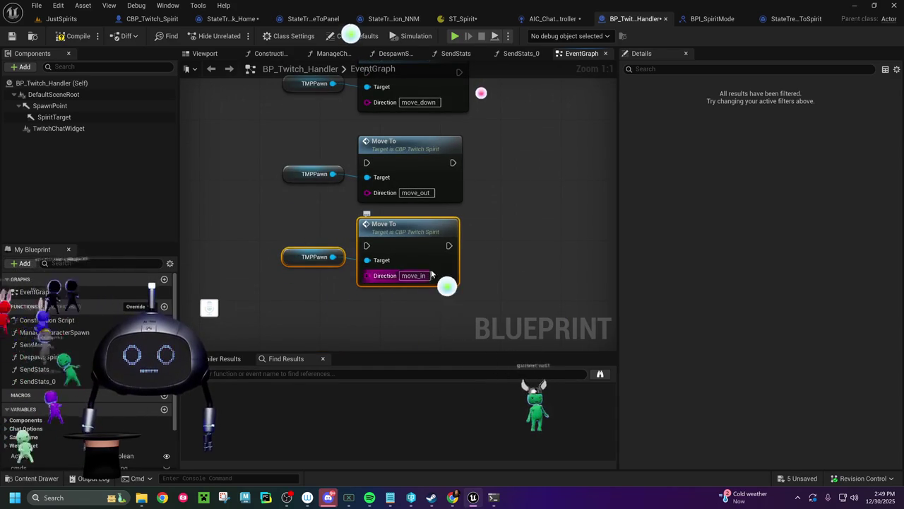
{"action": "scroll", "coordinate": [426, 296], "scroll_direction": "up", "scroll_amount": 3}
{"action": "scroll", "coordinate": [426, 296], "scroll_direction": "down", "scroll_amount": 3}
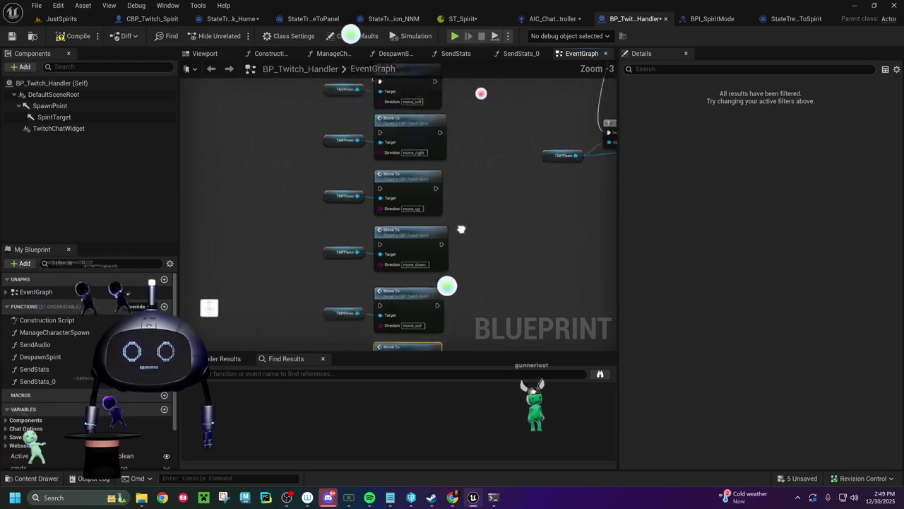
Wire each new Switch on String case to its matching Move To call, down to move_in
{"action": "left_click_drag", "start_coordinate": [384, 345], "coordinate": [354, 327]}
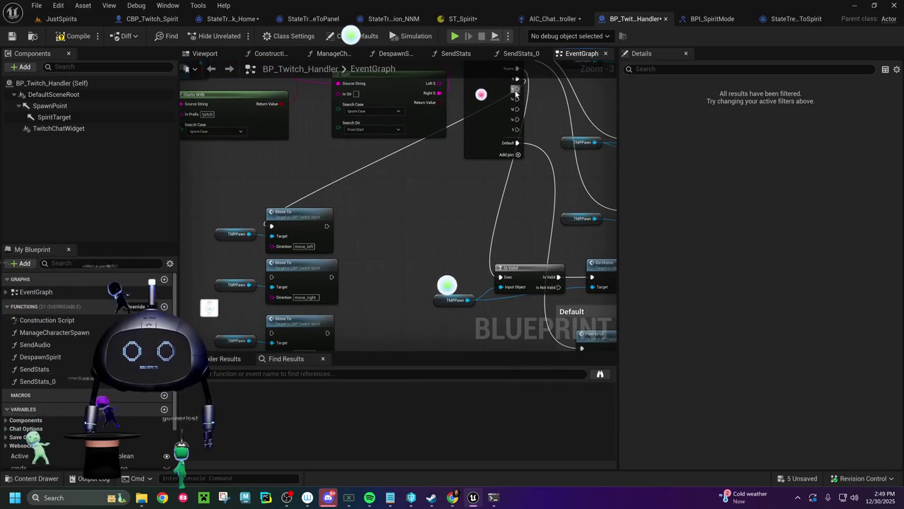
{"action": "mouse_move", "coordinate": [515, 90]}
{"action": "left_mouse_down"}
{"action": "mouse_move", "coordinate": [485, 165]}
{"action": "mouse_move", "coordinate": [293, 279]}
{"action": "mouse_move", "coordinate": [271, 276]}
{"action": "left_mouse_up"}
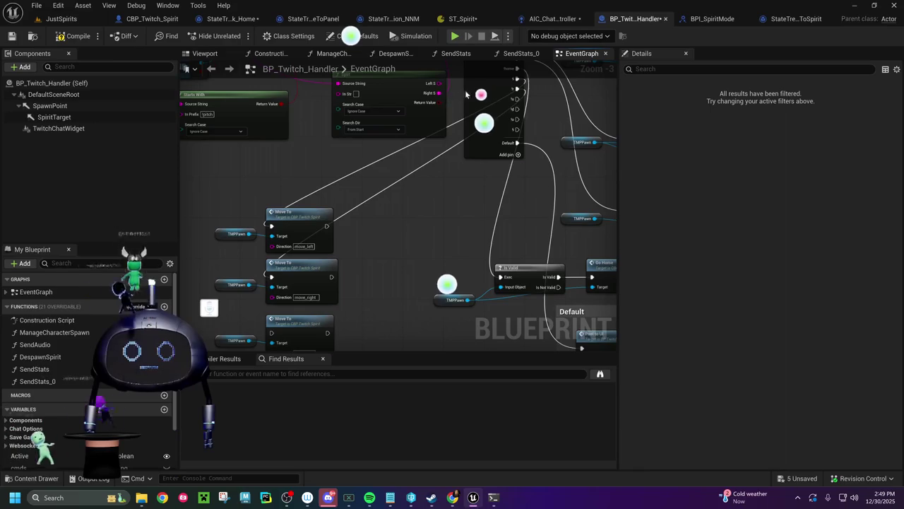
{"action": "mouse_move", "coordinate": [516, 100]}
{"action": "left_mouse_down"}
{"action": "mouse_move", "coordinate": [465, 203]}
{"action": "mouse_move", "coordinate": [352, 335]}
{"action": "mouse_move", "coordinate": [339, 317]}
{"action": "mouse_move", "coordinate": [321, 217]}
{"action": "mouse_move", "coordinate": [272, 145]}
{"action": "left_mouse_up"}
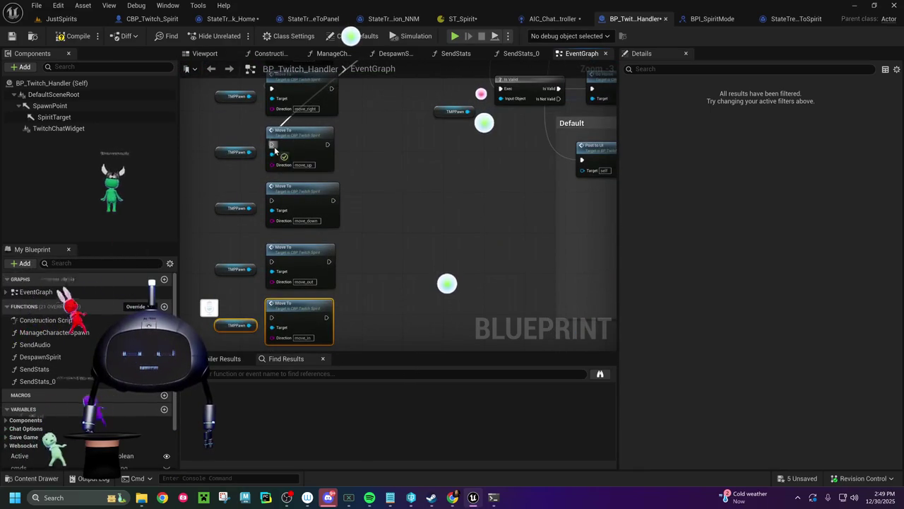
{"action": "left_click_drag", "start_coordinate": [438, 267], "coordinate": [385, 407]}
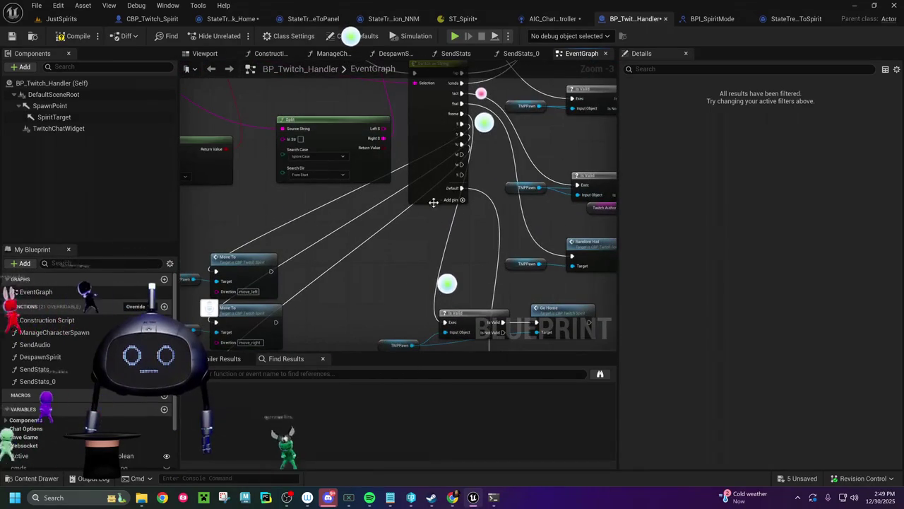
{"action": "mouse_move", "coordinate": [460, 156]}
{"action": "left_mouse_down"}
{"action": "mouse_move", "coordinate": [396, 317]}
{"action": "mouse_move", "coordinate": [197, 113]}
{"action": "mouse_move", "coordinate": [194, 125]}
{"action": "mouse_move", "coordinate": [367, 205]}
{"action": "mouse_move", "coordinate": [372, 233]}
{"action": "left_mouse_up"}
{"action": "mouse_move", "coordinate": [494, 240]}
{"action": "left_mouse_down"}
{"action": "mouse_move", "coordinate": [332, 212]}
{"action": "mouse_move", "coordinate": [304, 218]}
{"action": "left_mouse_up"}
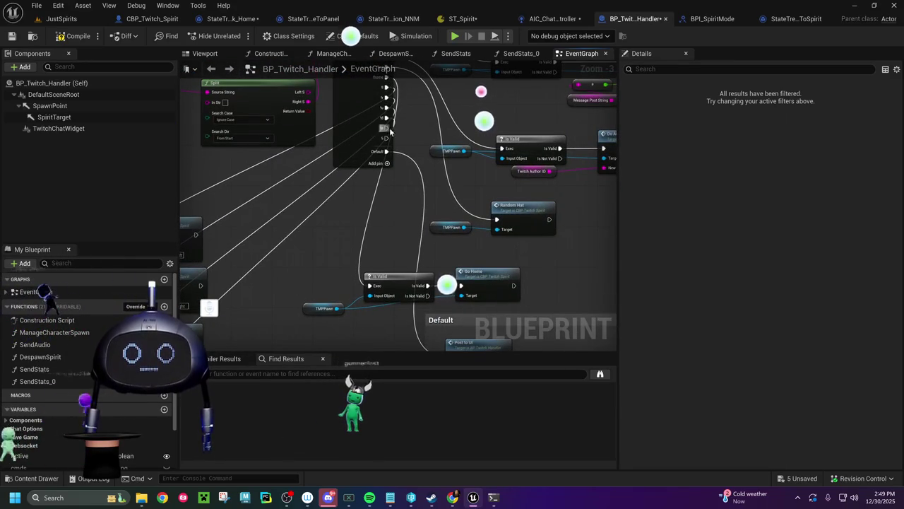
{"action": "mouse_move", "coordinate": [385, 128]}
{"action": "left_mouse_down"}
{"action": "mouse_move", "coordinate": [387, 222]}
{"action": "mouse_move", "coordinate": [329, 295]}
{"action": "mouse_move", "coordinate": [219, 346]}
{"action": "left_mouse_up"}
{"action": "mouse_move", "coordinate": [221, 272]}
{"action": "left_mouse_down"}
{"action": "mouse_move", "coordinate": [205, 249]}
{"action": "mouse_move", "coordinate": [592, 310]}
{"action": "mouse_move", "coordinate": [442, 313]}
{"action": "mouse_move", "coordinate": [492, 301]}
{"action": "mouse_move", "coordinate": [484, 299]}
{"action": "left_mouse_up"}
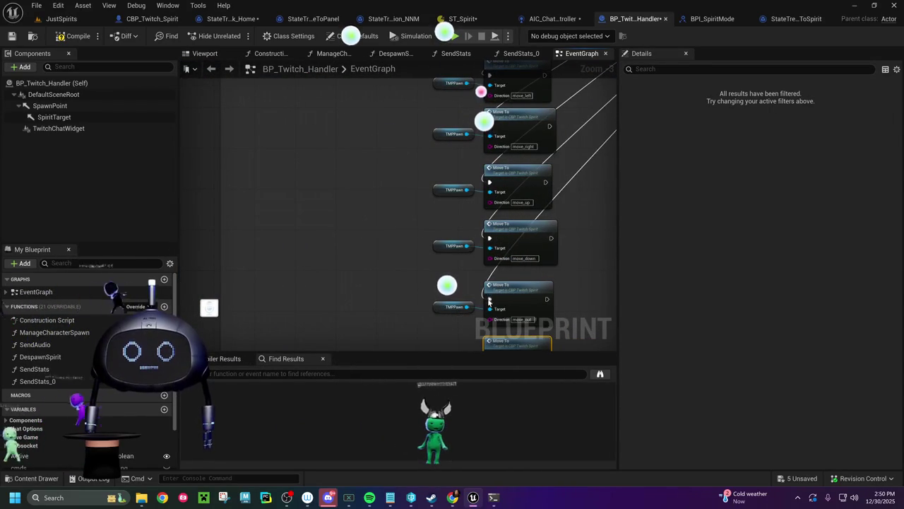
{"action": "left_click_drag", "start_coordinate": [545, 204], "coordinate": [287, 297]}
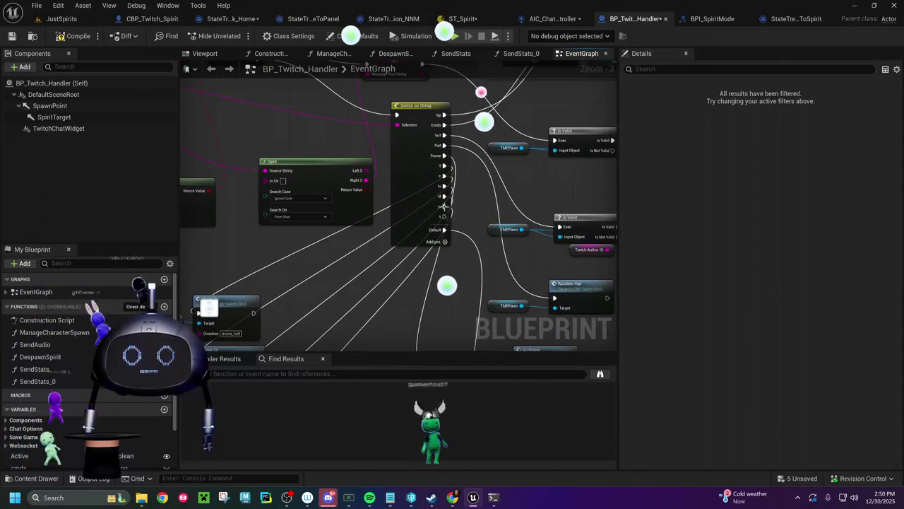
{"action": "mouse_move", "coordinate": [444, 230]}
{"action": "left_mouse_down"}
{"action": "mouse_move", "coordinate": [224, 391]}
{"action": "mouse_move", "coordinate": [227, 270]}
{"action": "mouse_move", "coordinate": [289, 227]}
{"action": "mouse_move", "coordinate": [431, 212]}
{"action": "left_mouse_up"}
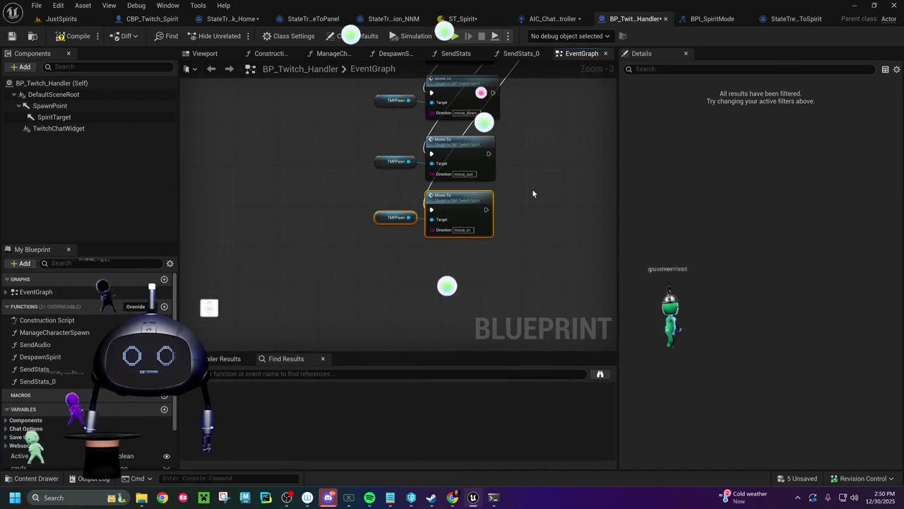
{"action": "scroll", "coordinate": [481, 306], "scroll_direction": "down", "scroll_amount": 3}
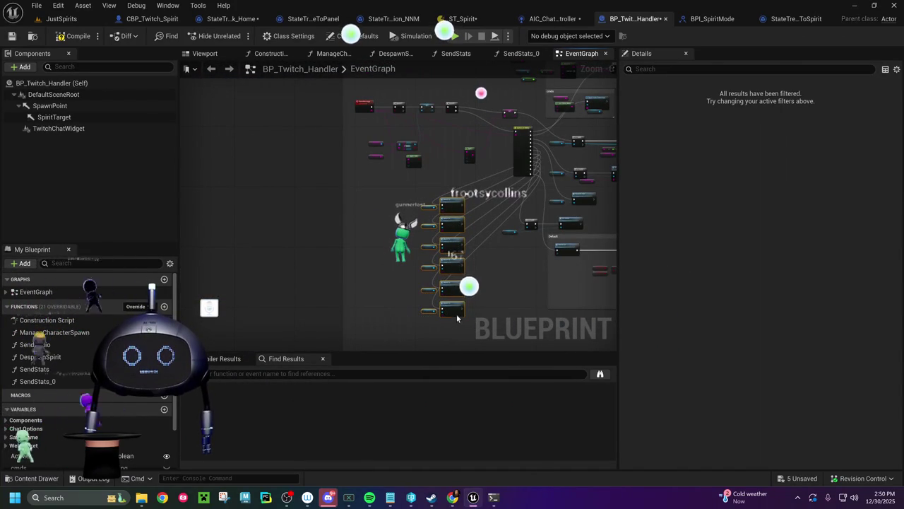
Wrap the Move To calls in a comment titled 'Move' and place it beneath Default
{"action": "type", "text": "cMove"}
{"action": "key", "text": "Return"}
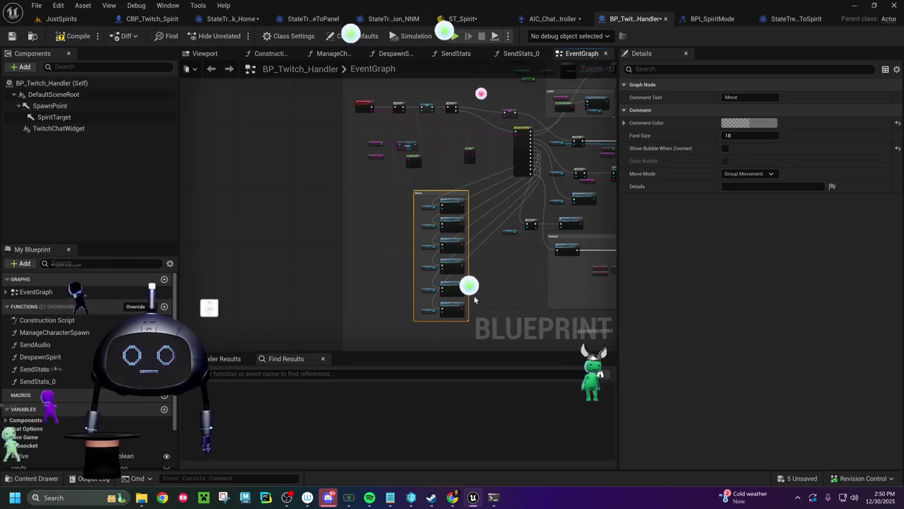
{"action": "left_click_drag", "start_coordinate": [517, 269], "coordinate": [478, 191]}
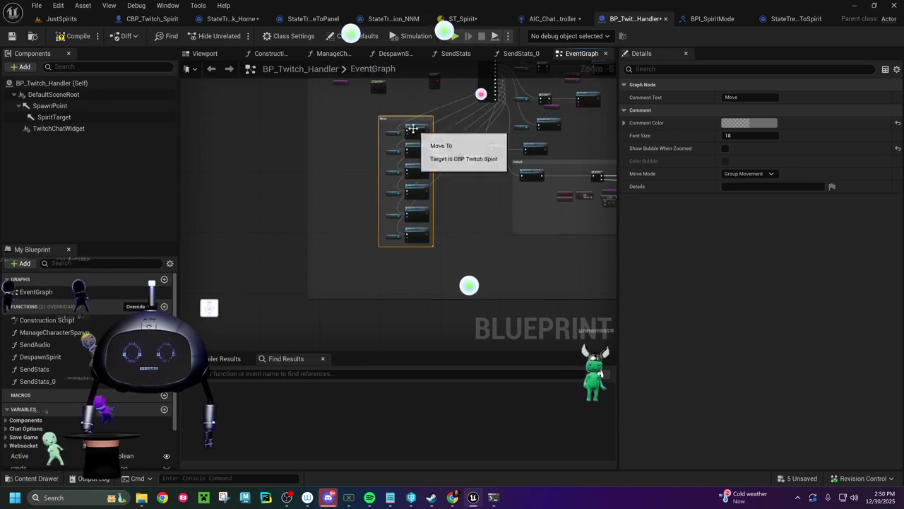
{"action": "mouse_move", "coordinate": [398, 130]}
{"action": "left_mouse_down"}
{"action": "mouse_move", "coordinate": [524, 264]}
{"action": "mouse_move", "coordinate": [595, 264]}
{"action": "mouse_move", "coordinate": [587, 264]}
{"action": "left_mouse_up"}
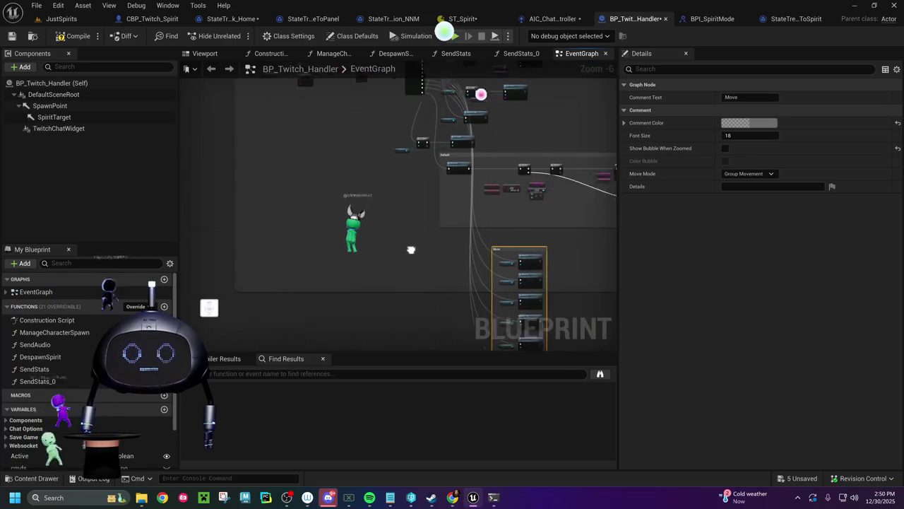
{"action": "left_click_drag", "start_coordinate": [432, 253], "coordinate": [282, 223]}
{"action": "double_click", "coordinate": [391, 224]}
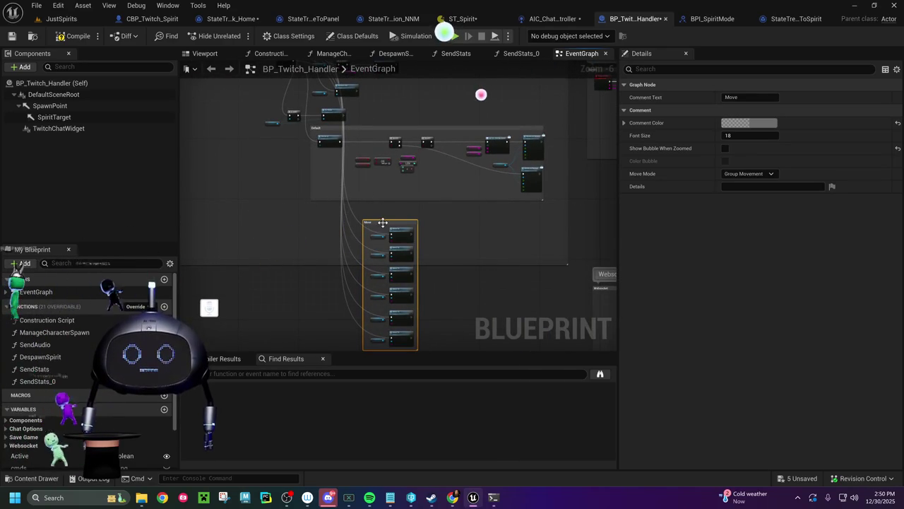
{"action": "mouse_move", "coordinate": [389, 226]}
{"action": "left_mouse_down"}
{"action": "mouse_move", "coordinate": [479, 214]}
{"action": "mouse_move", "coordinate": [430, 210]}
{"action": "left_mouse_up"}
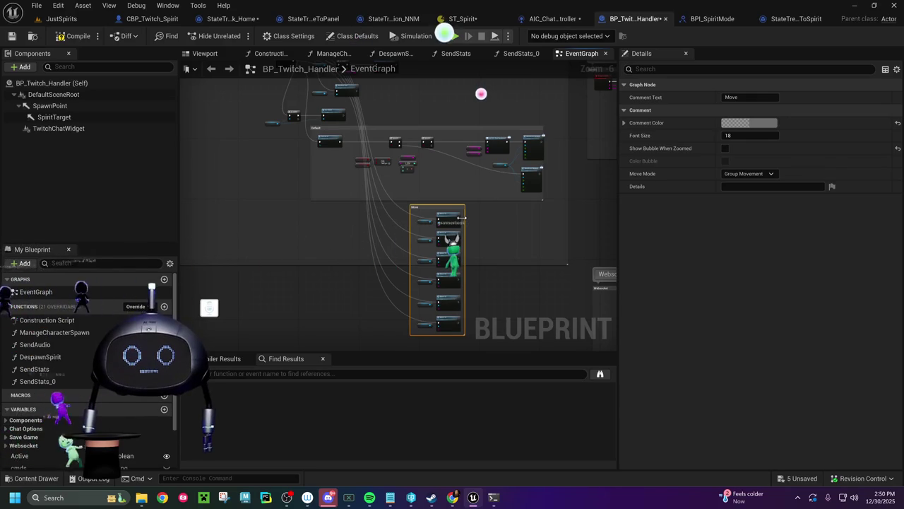
Save the BP_Twitch_Handler blueprint
{"action": "left_click_drag", "start_coordinate": [368, 231], "coordinate": [389, 304]}
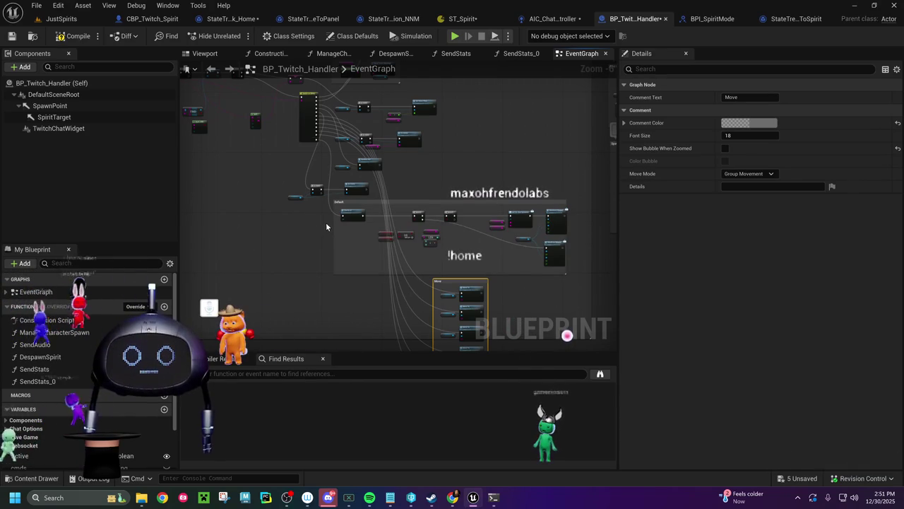
{"action": "left_click_drag", "start_coordinate": [326, 222], "coordinate": [322, 183]}
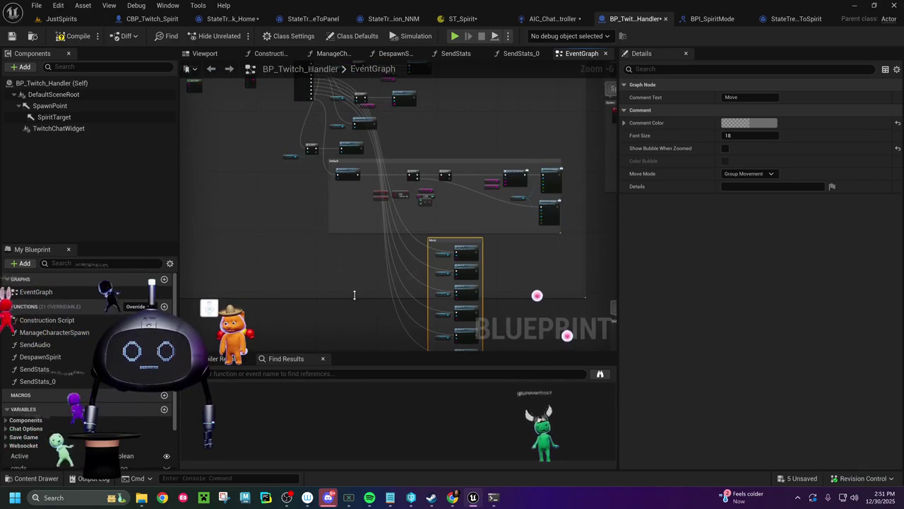
{"action": "mouse_move", "coordinate": [345, 351]}
{"action": "left_mouse_down"}
{"action": "mouse_move", "coordinate": [337, 230]}
{"action": "mouse_move", "coordinate": [349, 292]}
{"action": "mouse_move", "coordinate": [329, 258]}
{"action": "mouse_move", "coordinate": [351, 300]}
{"action": "left_mouse_up"}
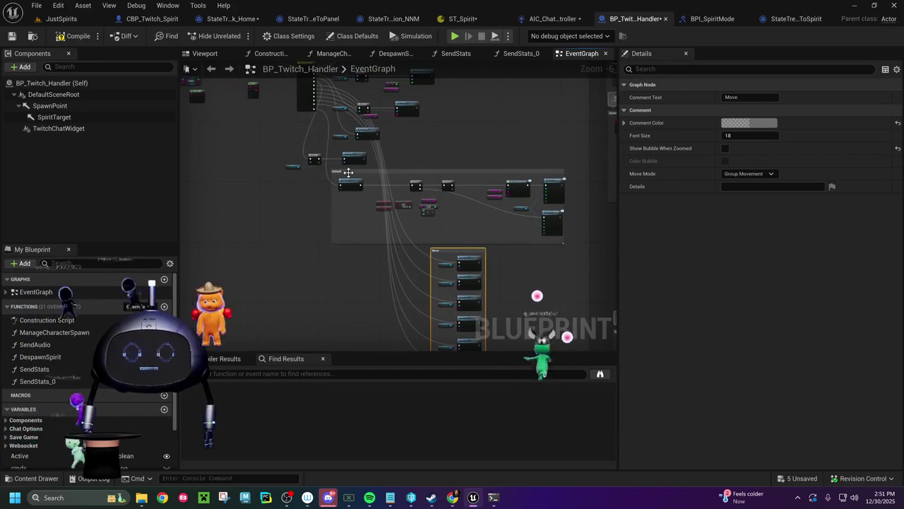
{"action": "left_click", "coordinate": [71, 37]}
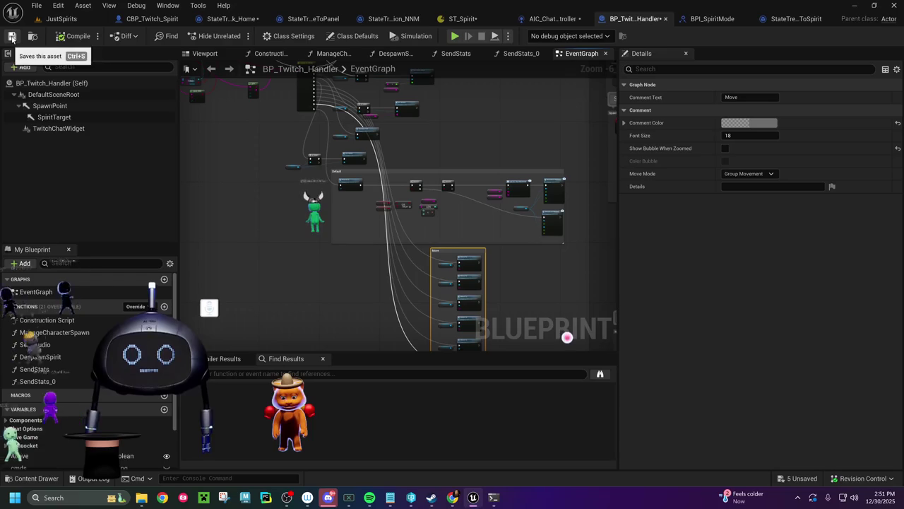
Start a play session of JustSpirits, then view CBP_Twitch_Spirit's event graph
{"action": "left_click", "coordinate": [62, 19]}
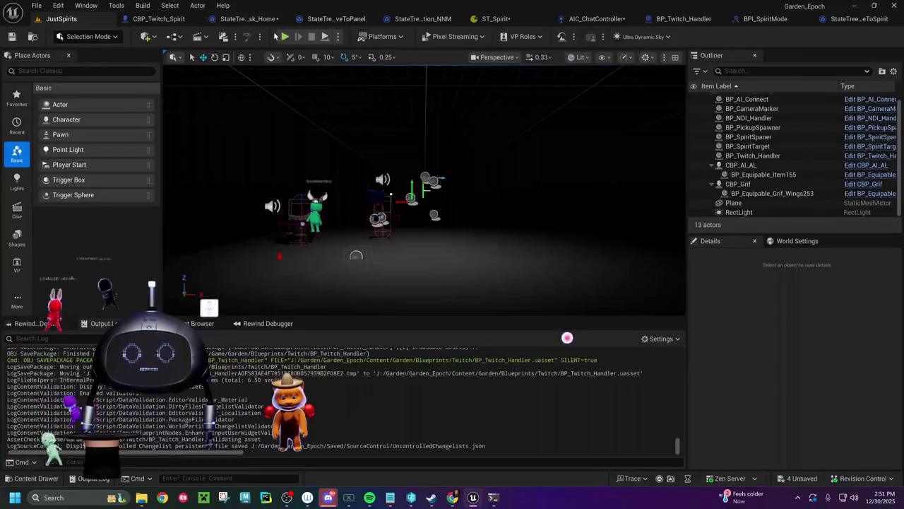
{"action": "left_click", "coordinate": [283, 38]}
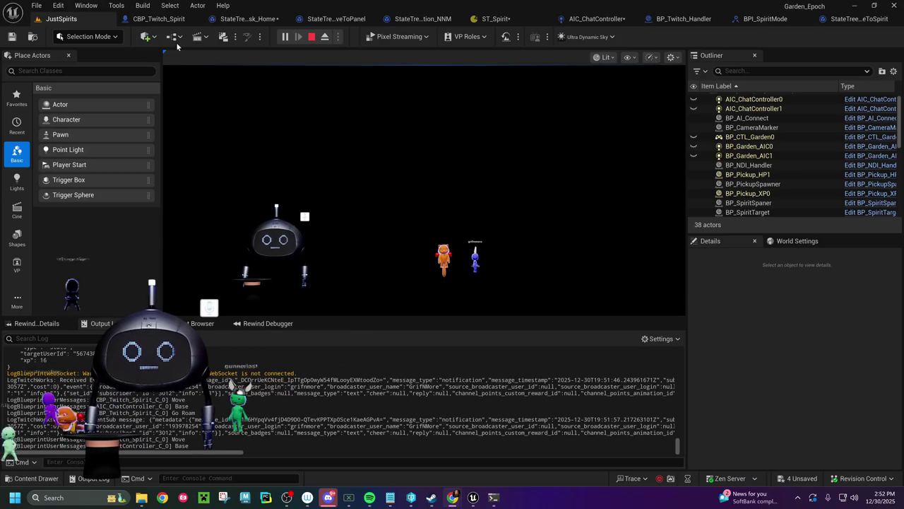
{"action": "left_click", "coordinate": [169, 19]}
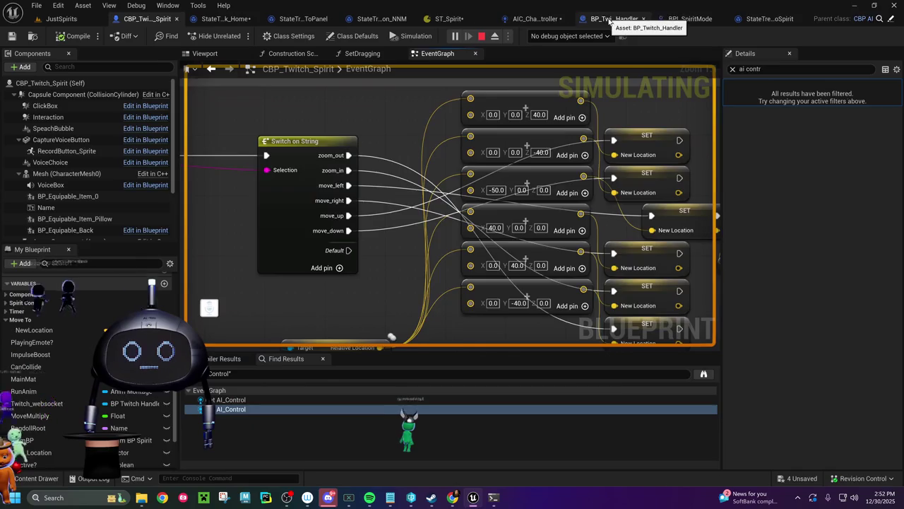
Check the move_up and move_down Move To nodes in BP_Twitch_Handler, then stop the play session
{"action": "left_click", "coordinate": [600, 18]}
{"action": "scroll", "coordinate": [438, 198], "scroll_direction": "up", "scroll_amount": 5}
{"action": "left_click_drag", "start_coordinate": [454, 236], "coordinate": [365, 116]}
{"action": "mouse_move", "coordinate": [463, 167]}
{"action": "left_mouse_down"}
{"action": "mouse_move", "coordinate": [488, 105]}
{"action": "mouse_move", "coordinate": [465, 121]}
{"action": "mouse_move", "coordinate": [517, 202]}
{"action": "mouse_move", "coordinate": [522, 248]}
{"action": "mouse_move", "coordinate": [521, 99]}
{"action": "left_mouse_up"}
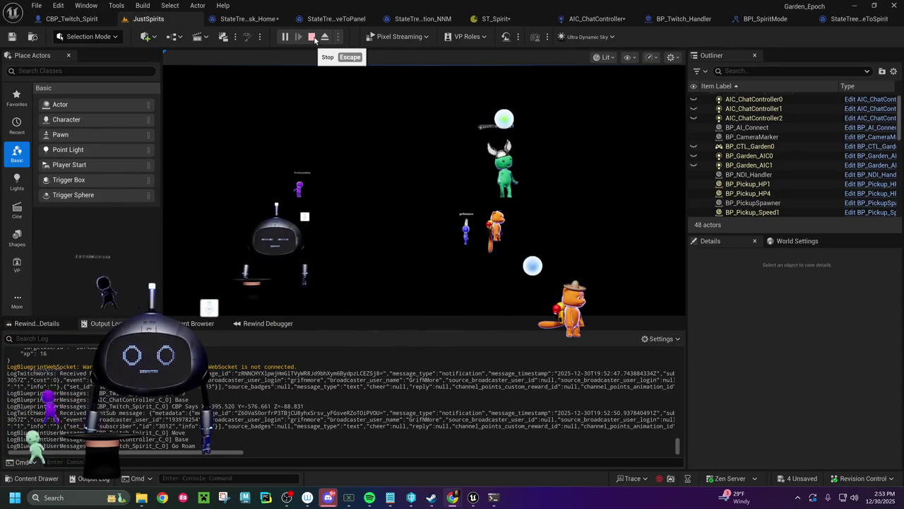
{"action": "left_click", "coordinate": [314, 40]}
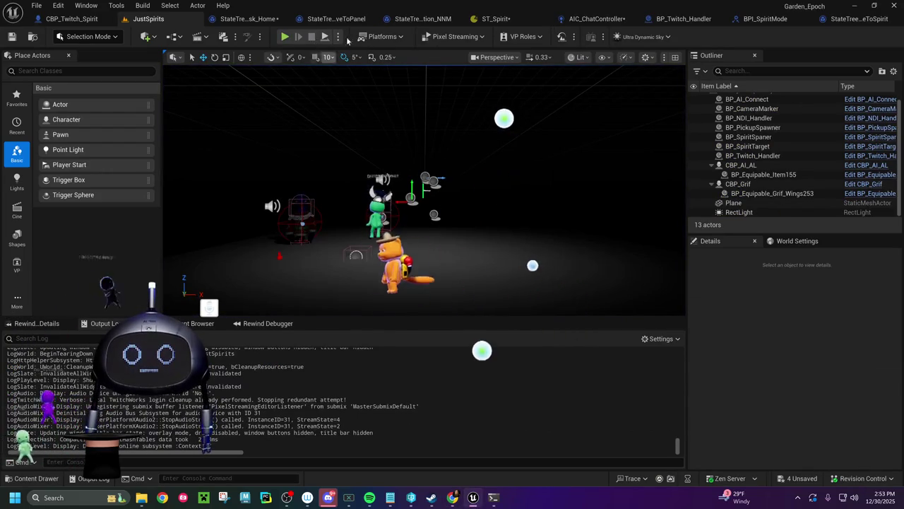
Navigate BP_Twitch_Handler's graph to Broadcast Hats and jump to the BroadcastHats event
{"action": "left_click", "coordinate": [684, 18]}
{"action": "scroll", "coordinate": [267, 210], "scroll_direction": "down", "scroll_amount": 12}
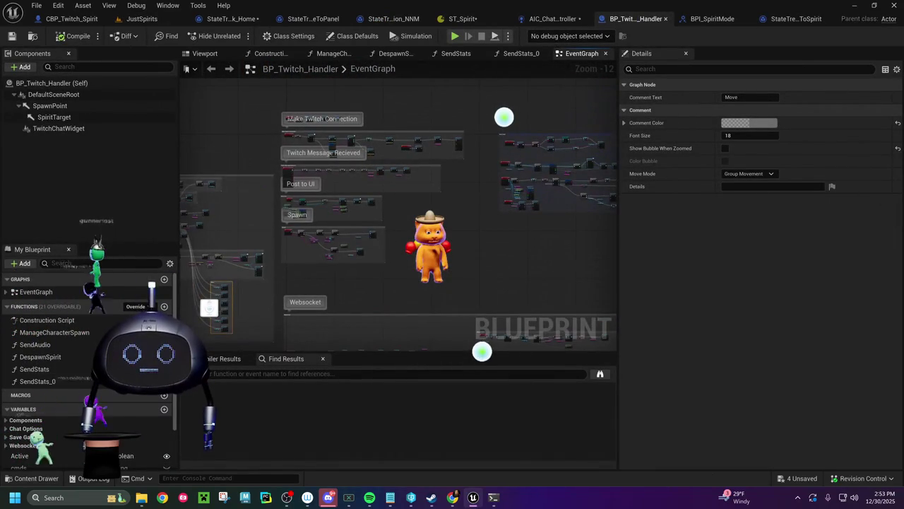
{"action": "scroll", "coordinate": [382, 216], "scroll_direction": "up", "scroll_amount": 4}
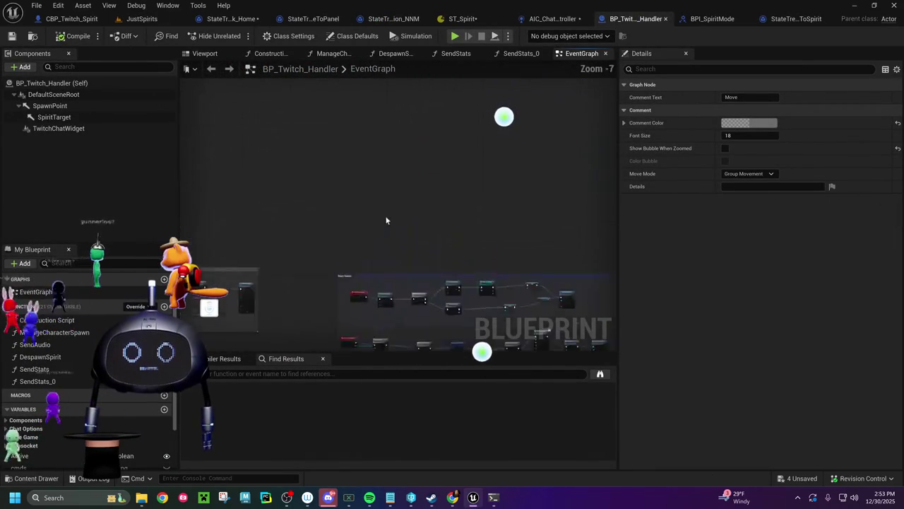
{"action": "scroll", "coordinate": [376, 182], "scroll_direction": "up", "scroll_amount": 4}
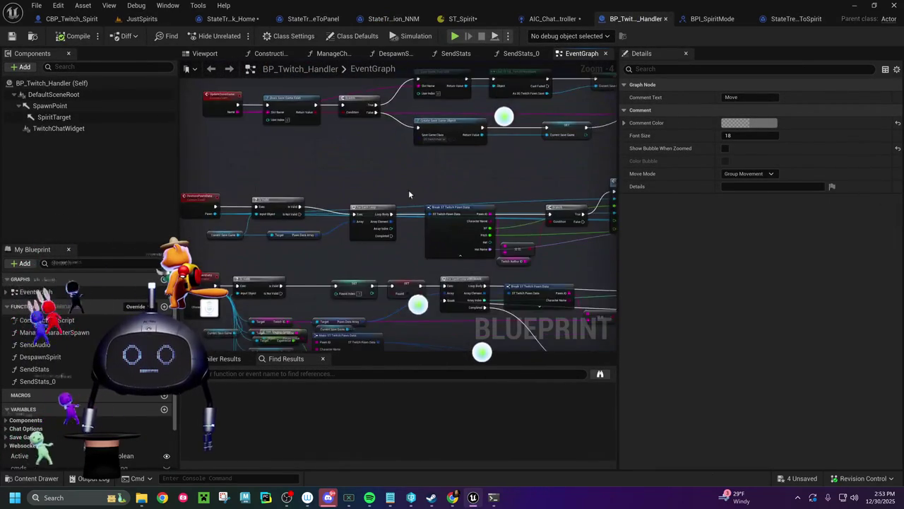
{"action": "scroll", "coordinate": [413, 199], "scroll_direction": "down", "scroll_amount": 3}
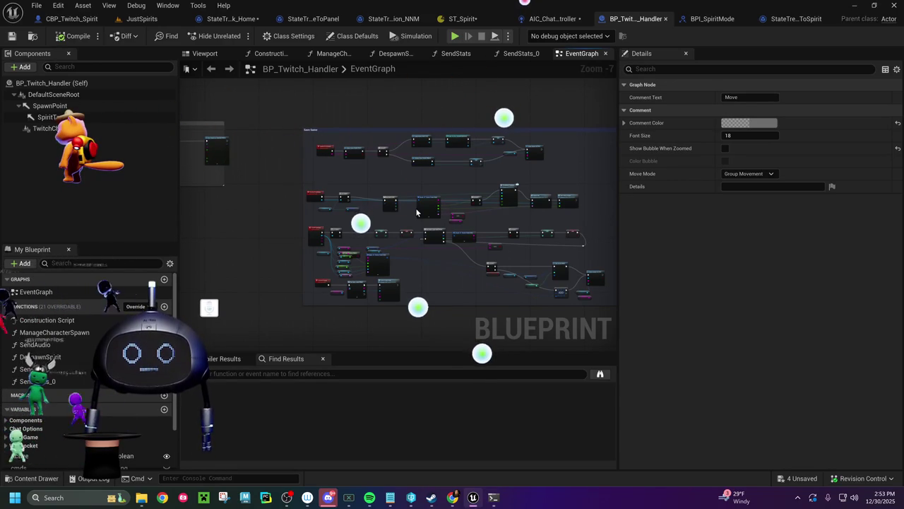
{"action": "mouse_move", "coordinate": [296, 260]}
{"action": "left_mouse_down"}
{"action": "mouse_move", "coordinate": [361, 67]}
{"action": "mouse_move", "coordinate": [413, 104]}
{"action": "mouse_move", "coordinate": [391, 183]}
{"action": "mouse_move", "coordinate": [488, 61]}
{"action": "left_mouse_up"}
{"action": "scroll", "coordinate": [493, 164], "scroll_direction": "up", "scroll_amount": 3}
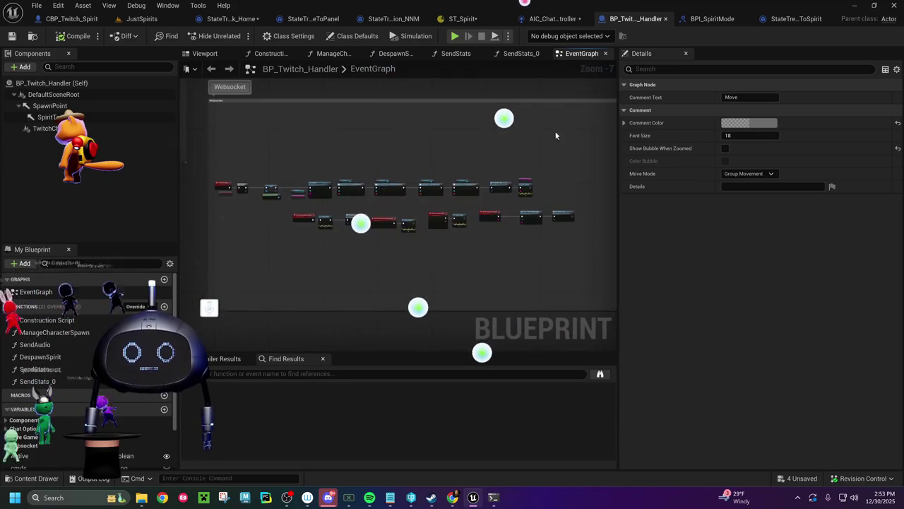
{"action": "scroll", "coordinate": [493, 164], "scroll_direction": "up", "scroll_amount": 5}
{"action": "left_click_drag", "start_coordinate": [485, 204], "coordinate": [398, 176]}
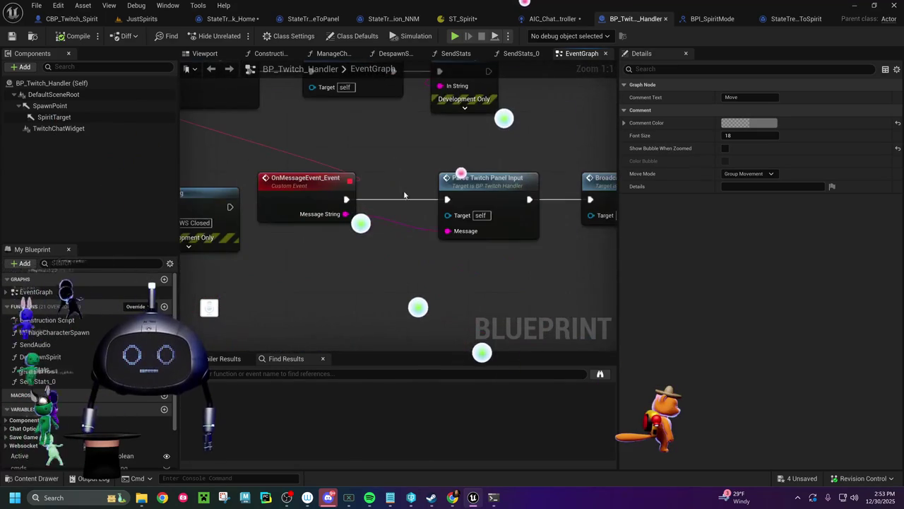
{"action": "left_click_drag", "start_coordinate": [413, 212], "coordinate": [299, 203]}
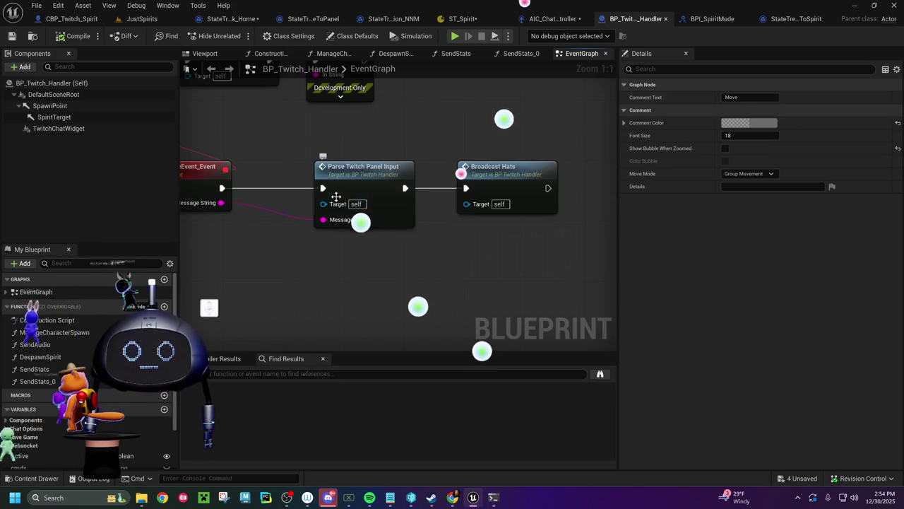
{"action": "double_click", "coordinate": [515, 174]}
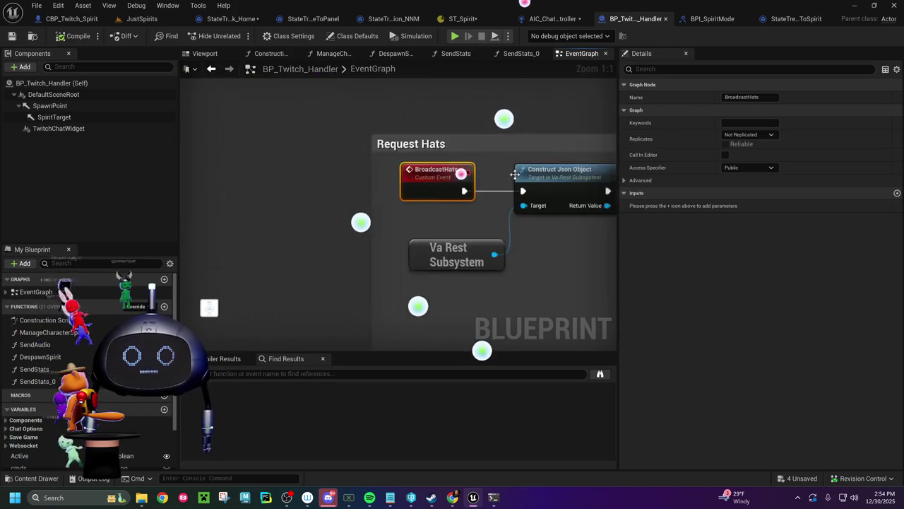
Follow the Request Hats chain to the Hat Table variable and inspect the DT_NPC_Hats data table
{"action": "scroll", "coordinate": [412, 238], "scroll_direction": "down", "scroll_amount": 1}
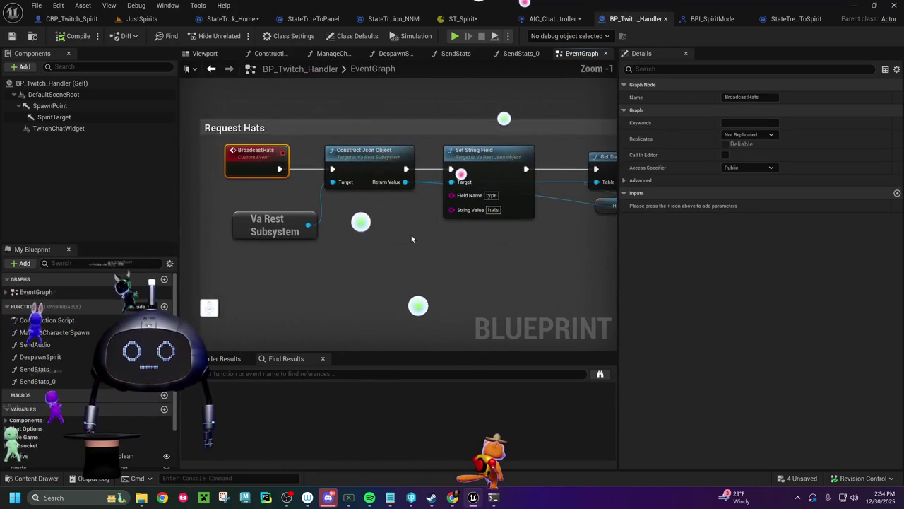
{"action": "left_click_drag", "start_coordinate": [445, 247], "coordinate": [268, 249]}
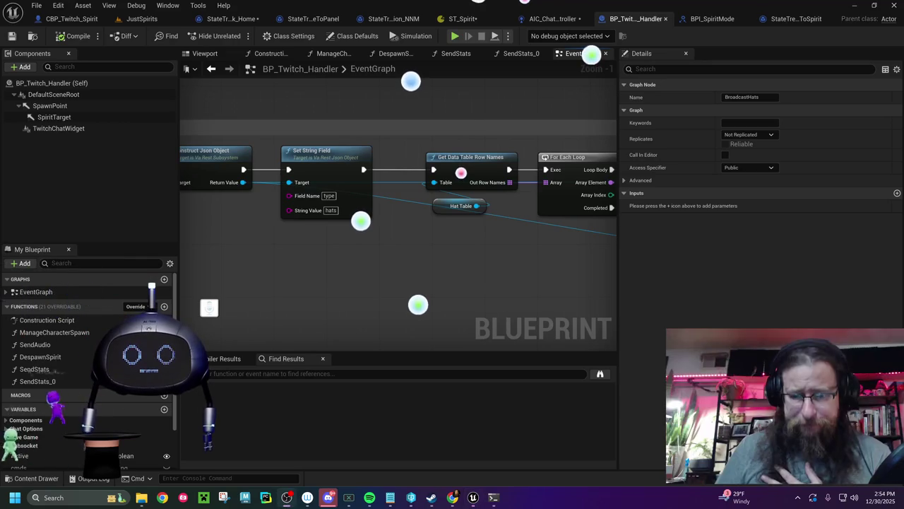
{"action": "mouse_move", "coordinate": [502, 245]}
{"action": "left_mouse_down"}
{"action": "mouse_move", "coordinate": [330, 266]}
{"action": "mouse_move", "coordinate": [258, 248]}
{"action": "left_mouse_up"}
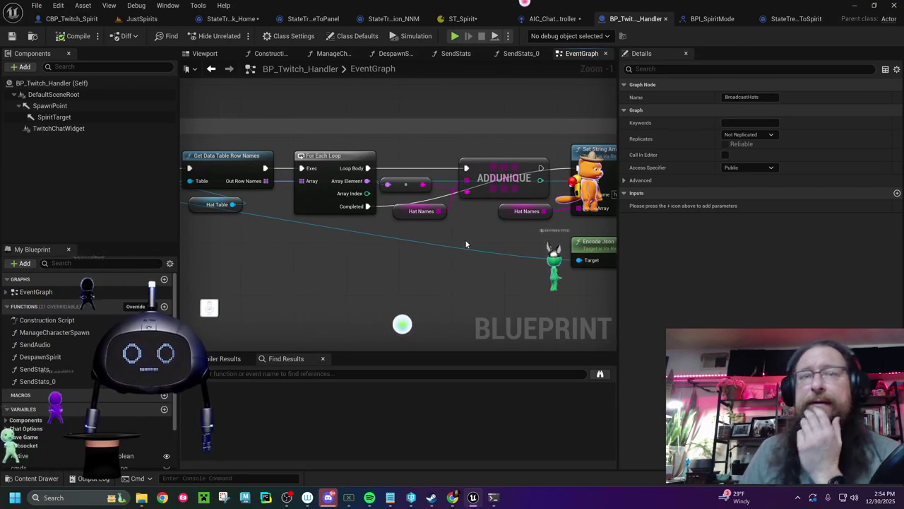
{"action": "mouse_move", "coordinate": [478, 290]}
{"action": "left_mouse_down"}
{"action": "mouse_move", "coordinate": [244, 295]}
{"action": "mouse_move", "coordinate": [615, 293]}
{"action": "left_mouse_up"}
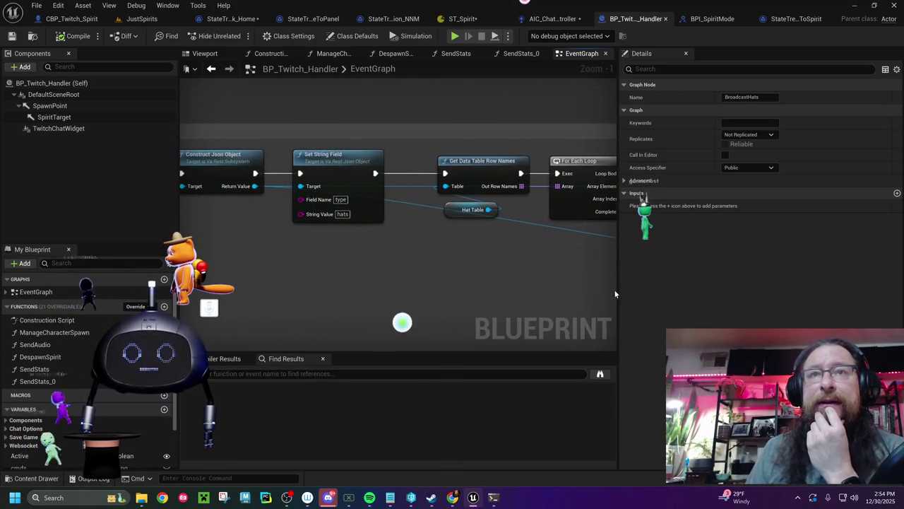
{"action": "left_click", "coordinate": [469, 210]}
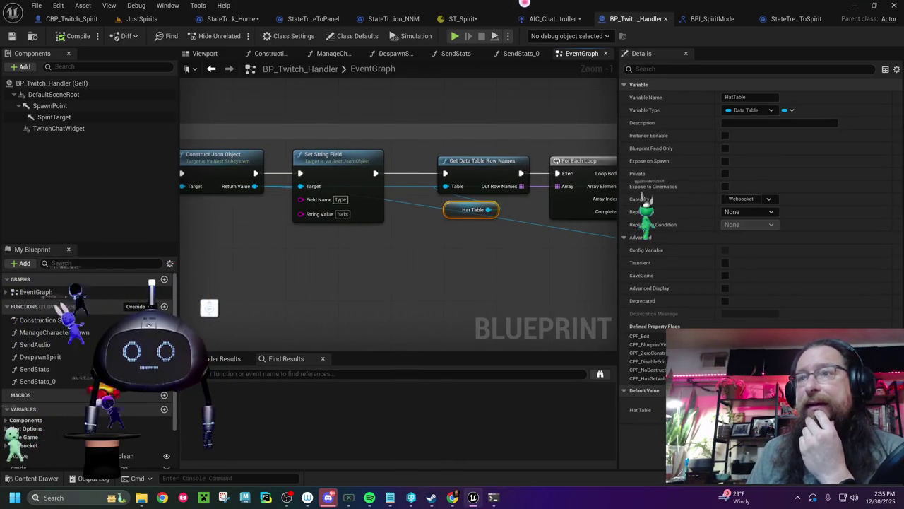
{"action": "key", "text": "ctrl+space"}
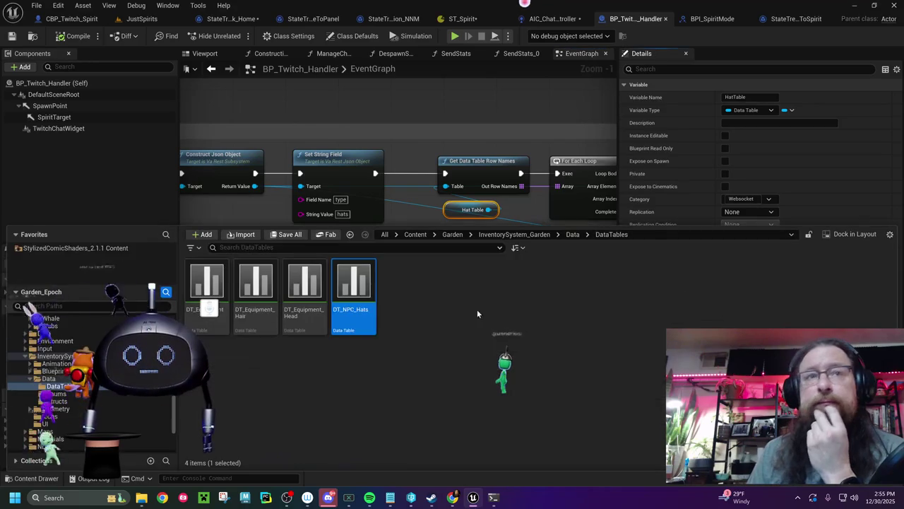
{"action": "double_click", "coordinate": [367, 289]}
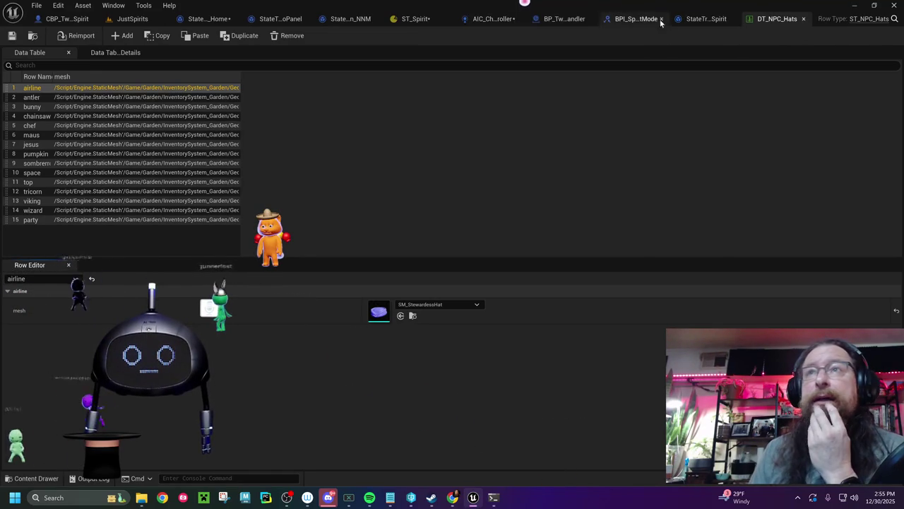
{"action": "left_click", "coordinate": [563, 19]}
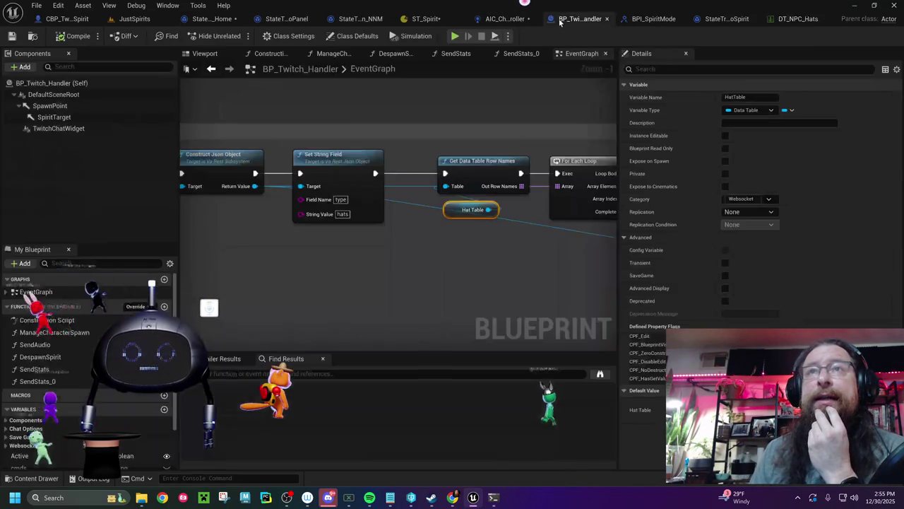
Move the Hat Table node beneath Set String Field
{"action": "mouse_move", "coordinate": [213, 247]}
{"action": "left_mouse_down"}
{"action": "mouse_move", "coordinate": [436, 234]}
{"action": "mouse_move", "coordinate": [428, 178]}
{"action": "left_mouse_up"}
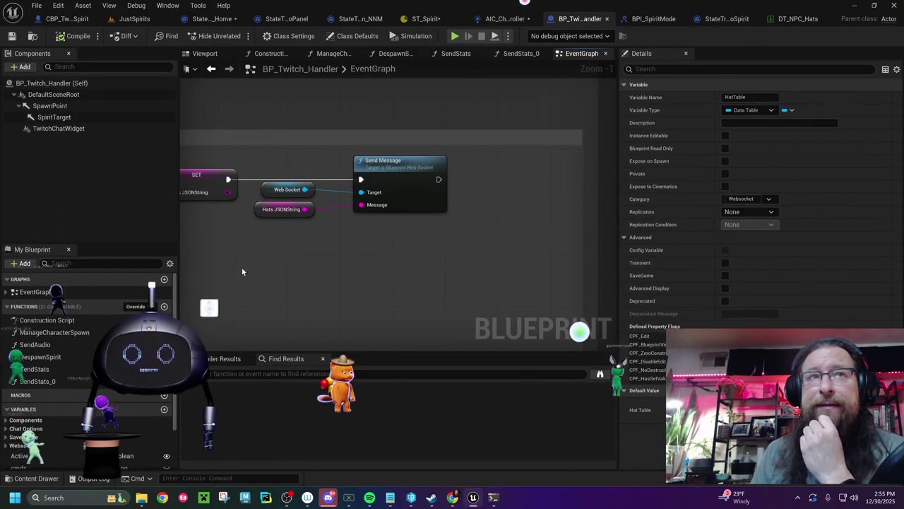
{"action": "left_click_drag", "start_coordinate": [242, 267], "coordinate": [616, 248]}
{"action": "left_click_drag", "start_coordinate": [343, 271], "coordinate": [594, 255]}
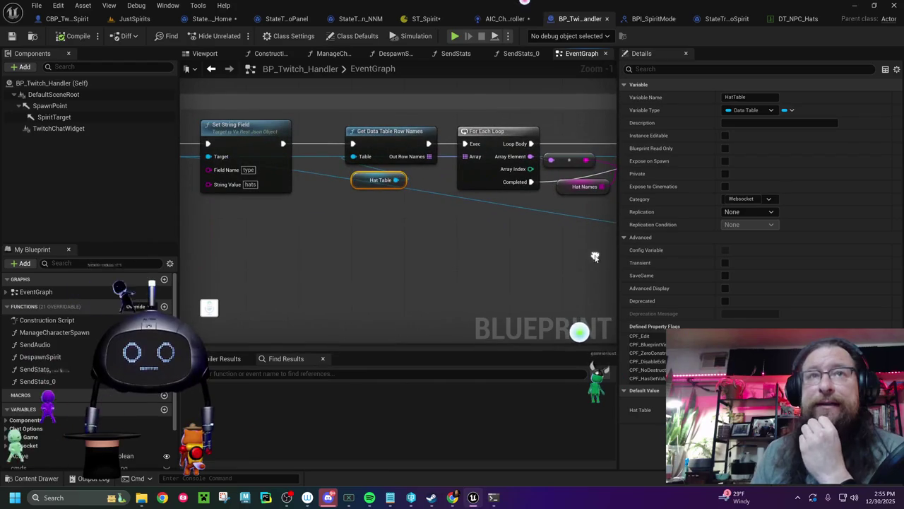
{"action": "mouse_move", "coordinate": [357, 183]}
{"action": "left_mouse_down"}
{"action": "mouse_move", "coordinate": [309, 212]}
{"action": "mouse_move", "coordinate": [315, 200]}
{"action": "left_mouse_up"}
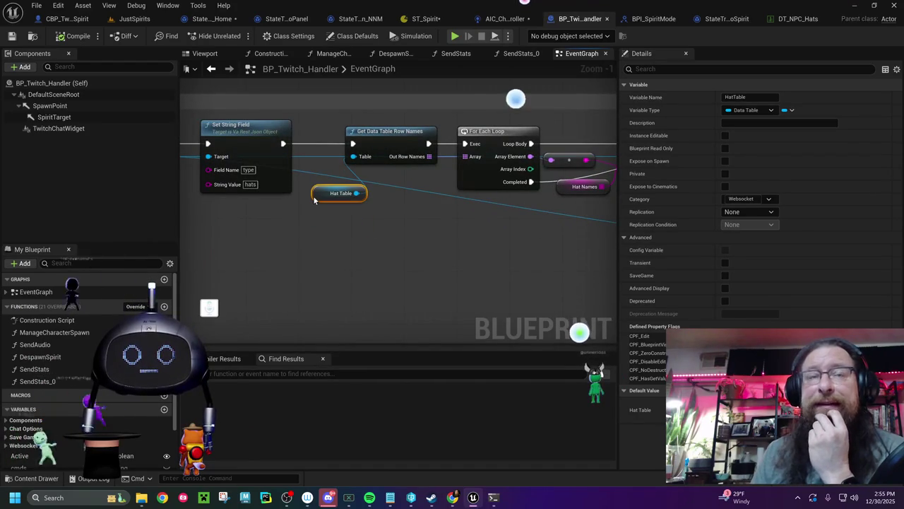
{"action": "mouse_move", "coordinate": [296, 157]}
{"action": "left_mouse_down"}
{"action": "mouse_move", "coordinate": [434, 207]}
{"action": "mouse_move", "coordinate": [537, 211]}
{"action": "mouse_move", "coordinate": [295, 233]}
{"action": "left_mouse_up"}
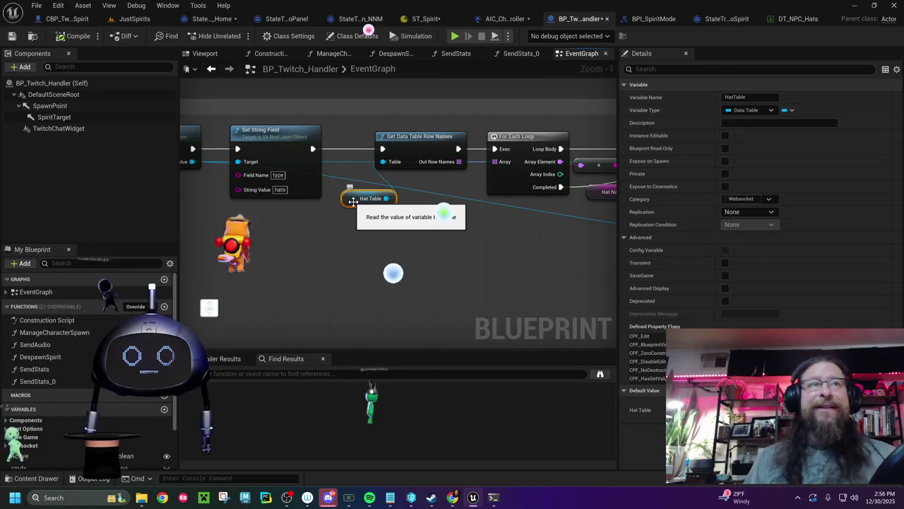
{"action": "left_click", "coordinate": [61, 19]}
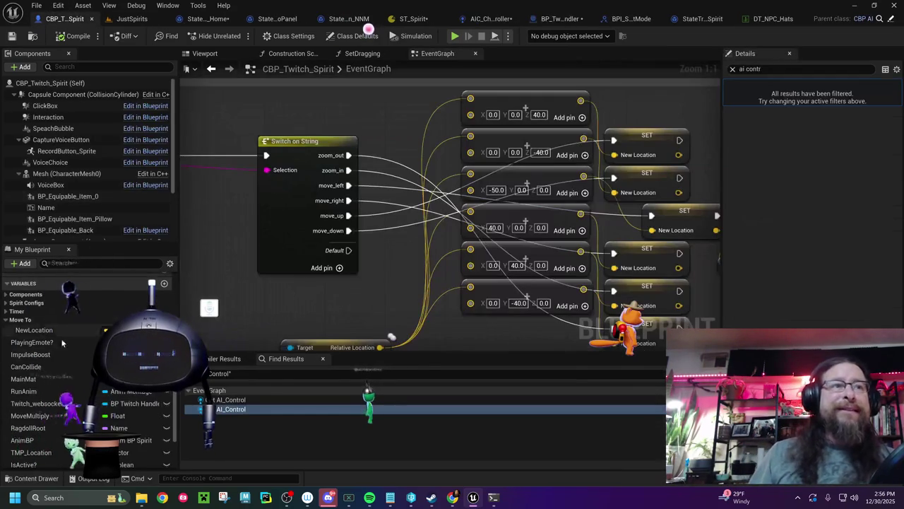
Line up the offset SET node with the other SET nodes
{"action": "left_click", "coordinate": [25, 302]}
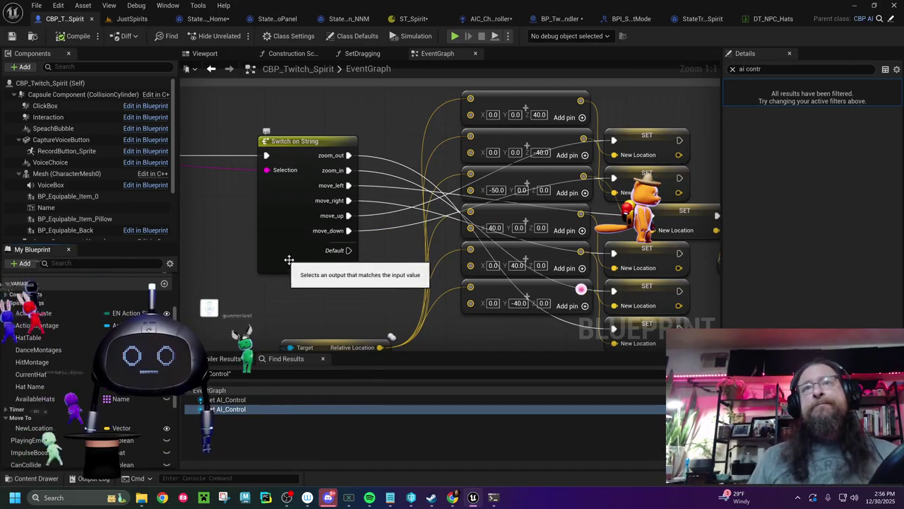
{"action": "left_click_drag", "start_coordinate": [351, 276], "coordinate": [179, 247]}
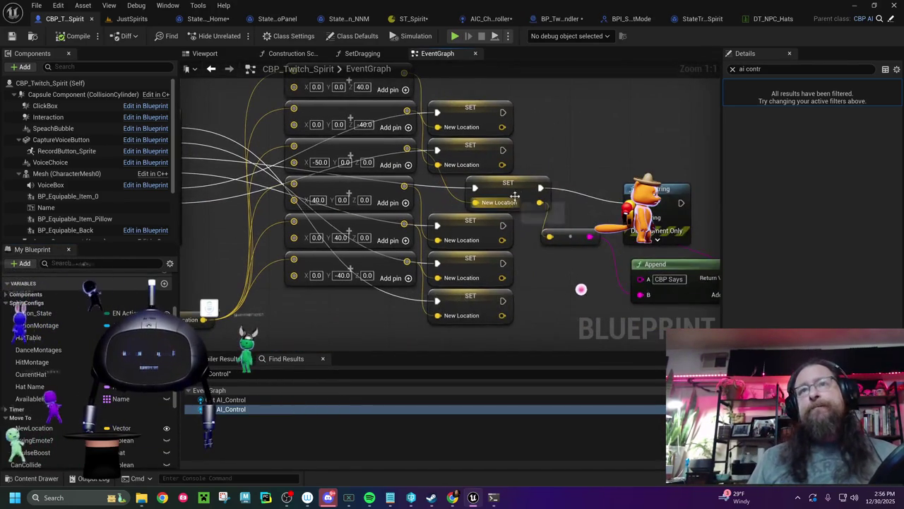
{"action": "left_click_drag", "start_coordinate": [525, 191], "coordinate": [487, 191]}
{"action": "left_click_drag", "start_coordinate": [575, 209], "coordinate": [439, 186]}
Delete the debug Print String, Append and reroute nodes, save, and open StateTreeTask_MoveToSpirit
{"action": "left_click_drag", "start_coordinate": [417, 124], "coordinate": [564, 267]}
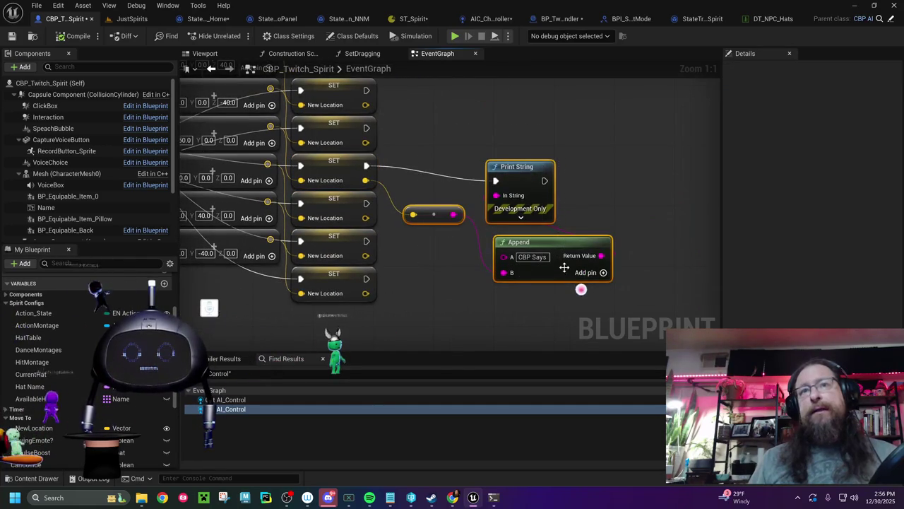
{"action": "key", "text": "Delete"}
{"action": "left_click_drag", "start_coordinate": [433, 198], "coordinate": [538, 202]}
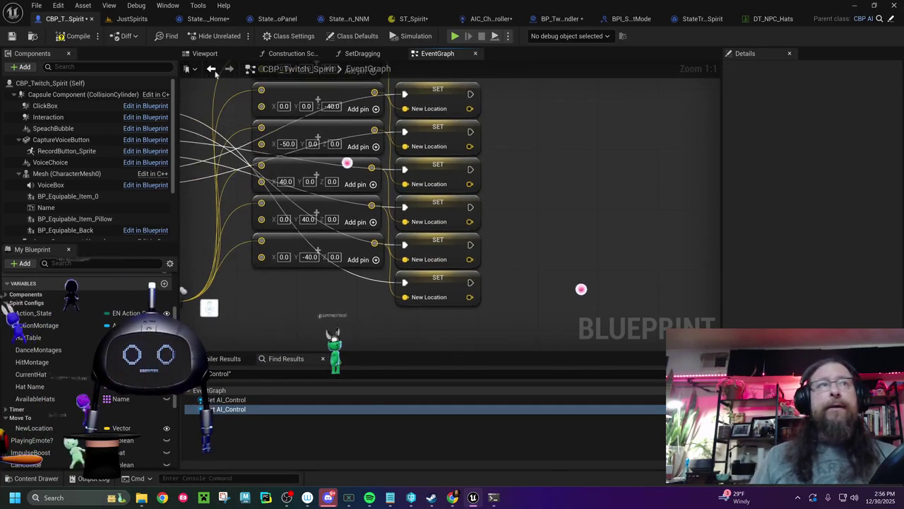
{"action": "left_click", "coordinate": [11, 36]}
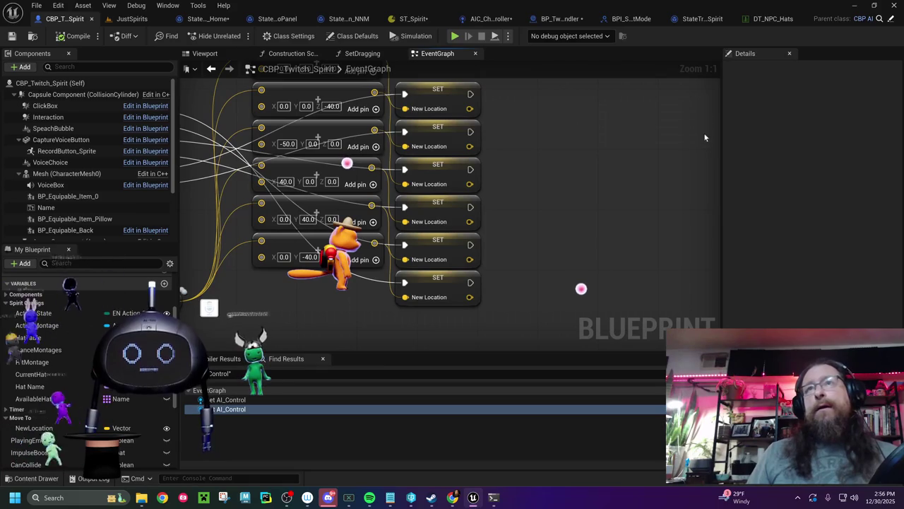
{"action": "left_click", "coordinate": [766, 19]}
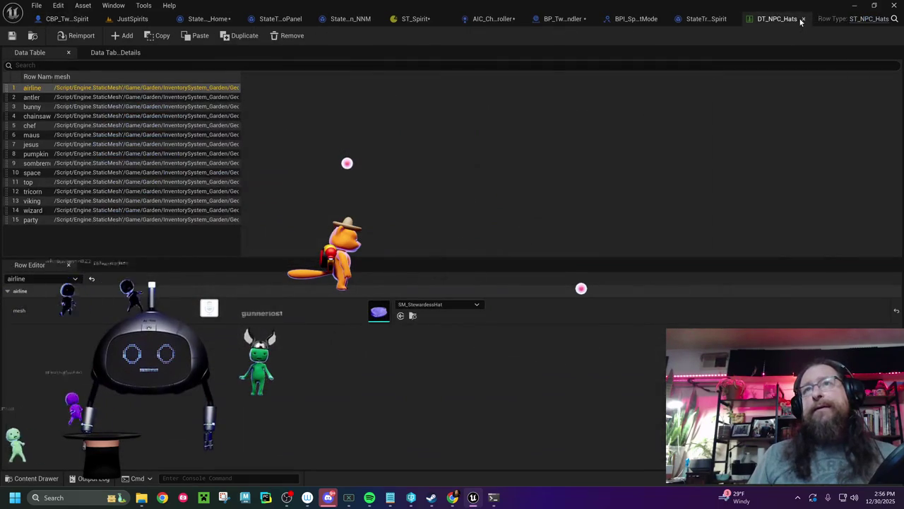
{"action": "left_click", "coordinate": [735, 19]}
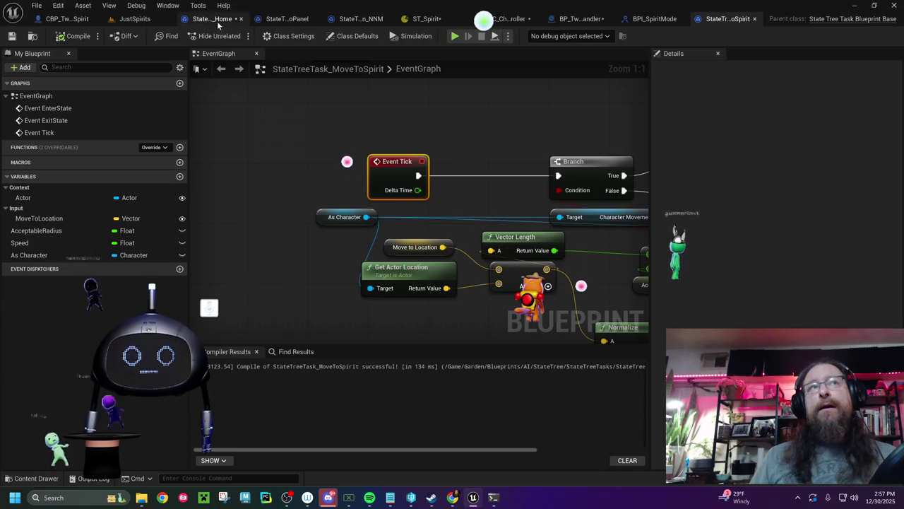
Back in CBP_Twitch_Spirit's event graph, move the Switch on String node further left
{"action": "left_click", "coordinate": [73, 21]}
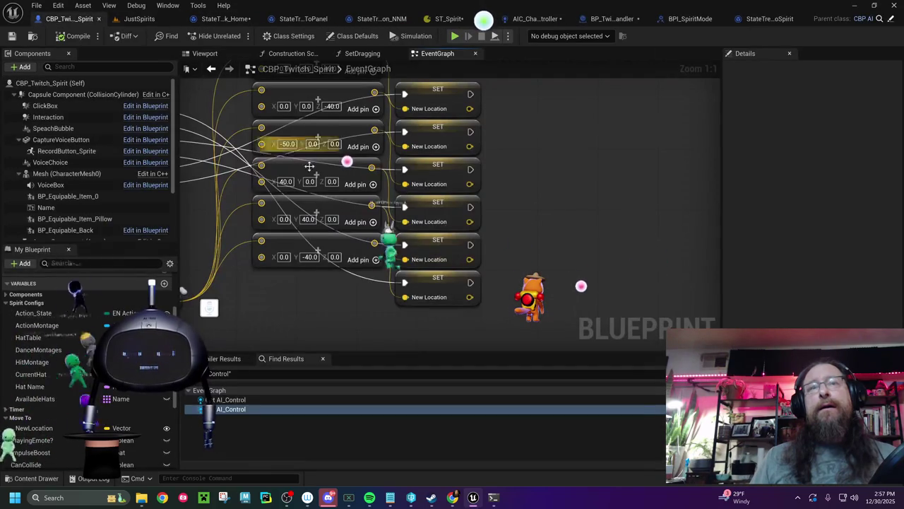
{"action": "mouse_move", "coordinate": [531, 185]}
{"action": "left_mouse_down"}
{"action": "mouse_move", "coordinate": [688, 220]}
{"action": "mouse_move", "coordinate": [620, 176]}
{"action": "mouse_move", "coordinate": [582, 231]}
{"action": "left_mouse_up"}
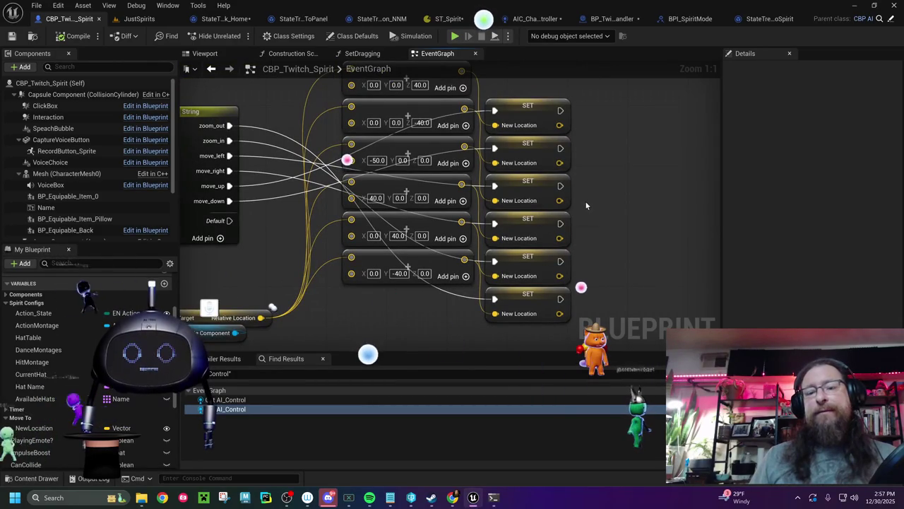
{"action": "left_click_drag", "start_coordinate": [586, 200], "coordinate": [591, 214]}
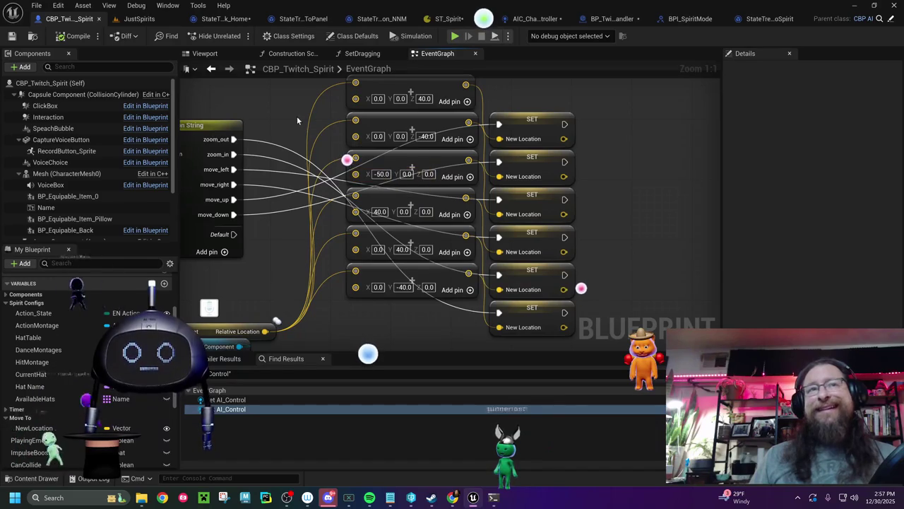
{"action": "left_click_drag", "start_coordinate": [297, 121], "coordinate": [415, 111]}
{"action": "left_click_drag", "start_coordinate": [312, 120], "coordinate": [260, 119]}
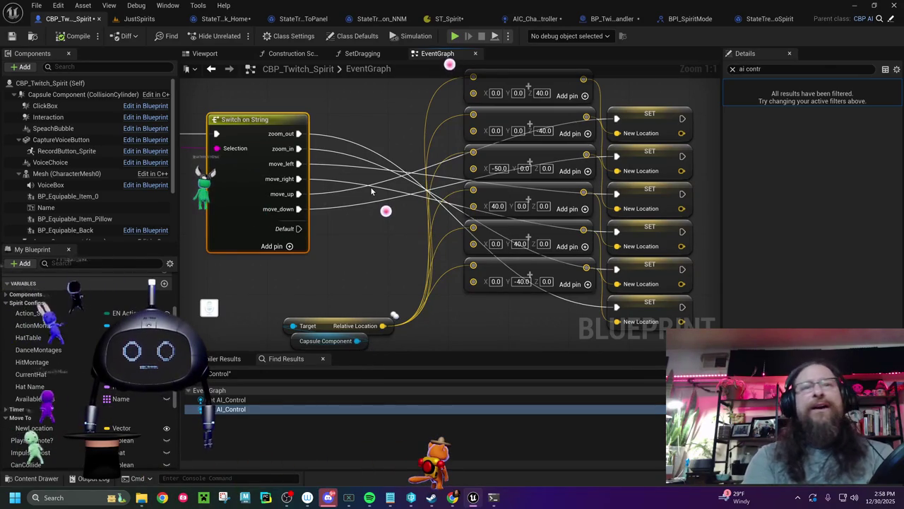
{"action": "scroll", "coordinate": [359, 209], "scroll_direction": "down", "scroll_amount": 2}
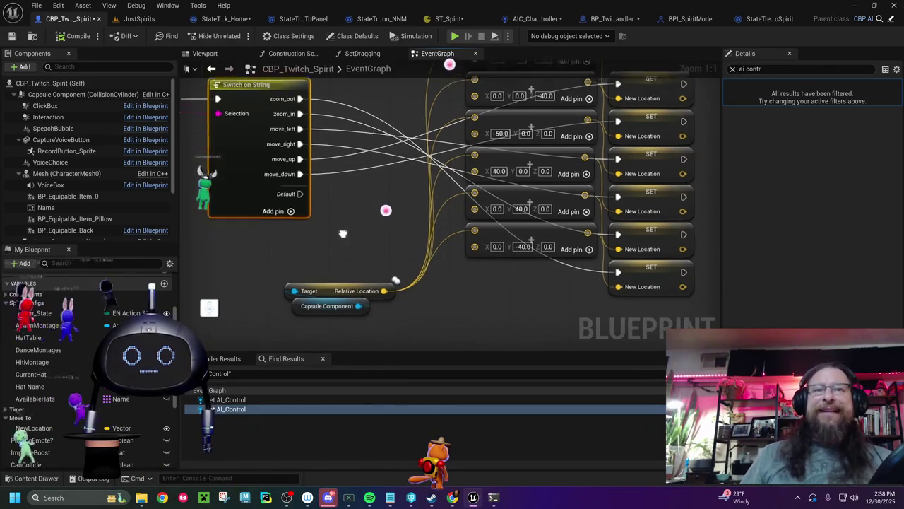
Move the Capsule Component relative-location nodes up-left and place a Get Move Speed node below them
{"action": "left_click", "coordinate": [327, 284]}
{"action": "left_click_drag", "start_coordinate": [327, 284], "coordinate": [249, 277]}
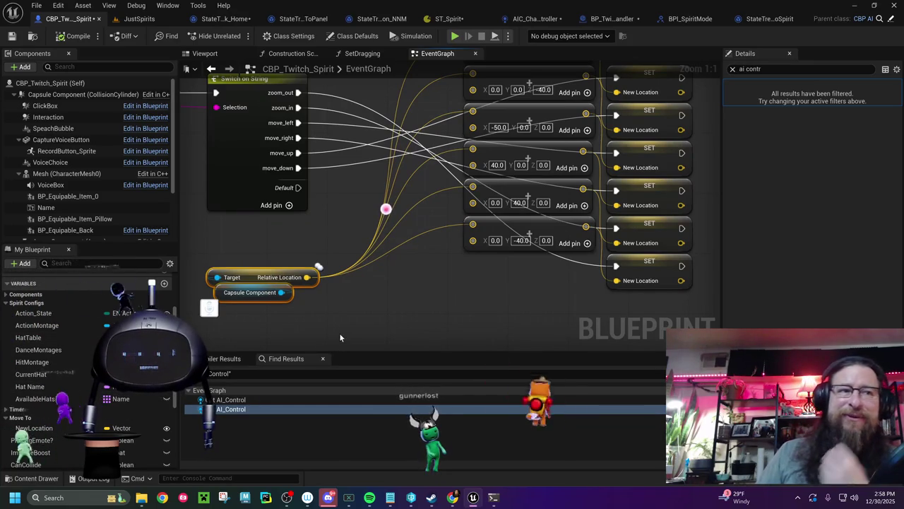
{"action": "right_click", "coordinate": [358, 333]}
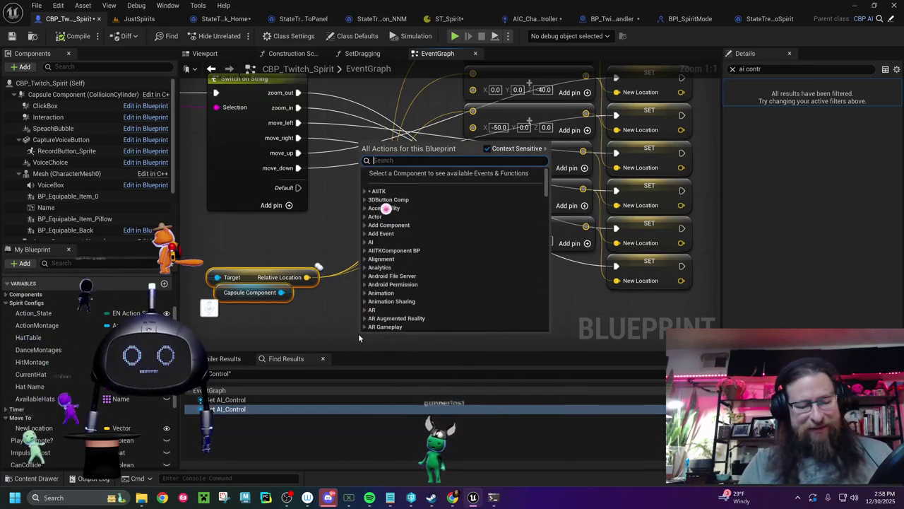
{"action": "type", "text": "speed"}
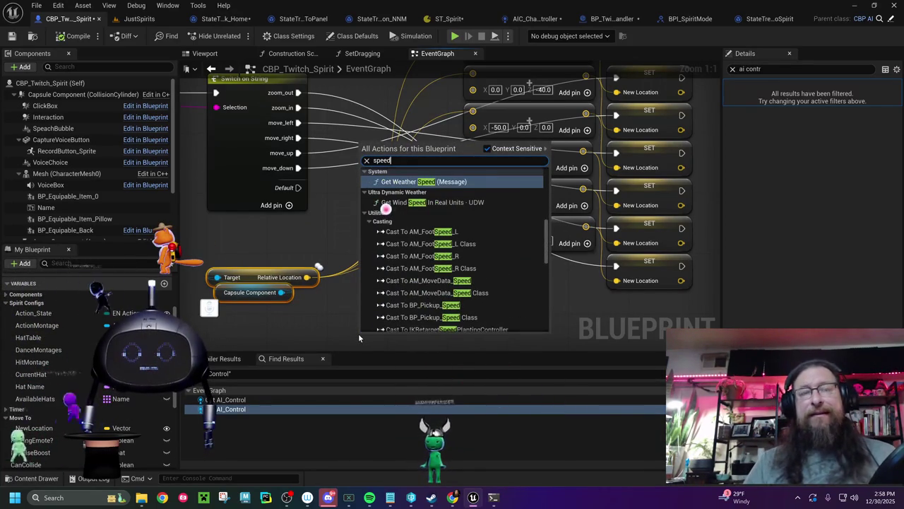
{"action": "left_click", "coordinate": [548, 240]}
{"action": "scroll", "coordinate": [548, 240], "scroll_direction": "down", "scroll_amount": 10}
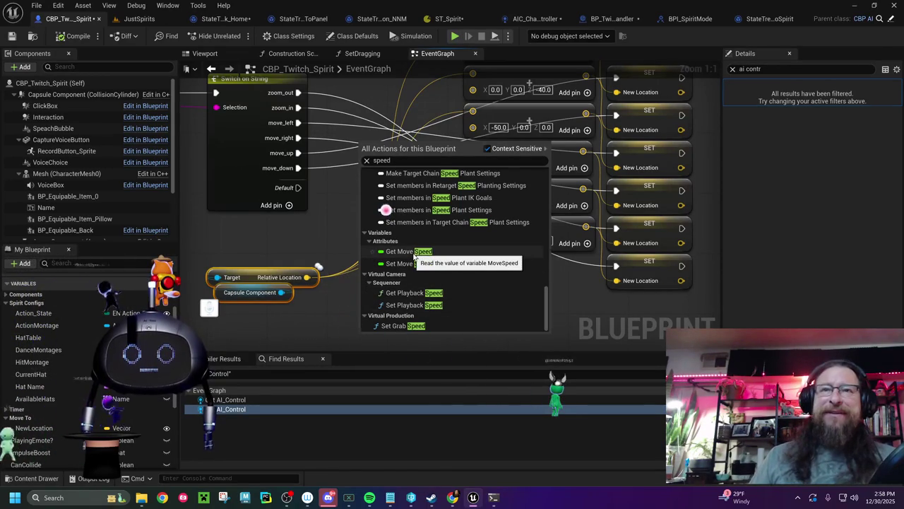
{"action": "left_click", "coordinate": [410, 251]}
{"action": "left_click_drag", "start_coordinate": [367, 337], "coordinate": [346, 306]}
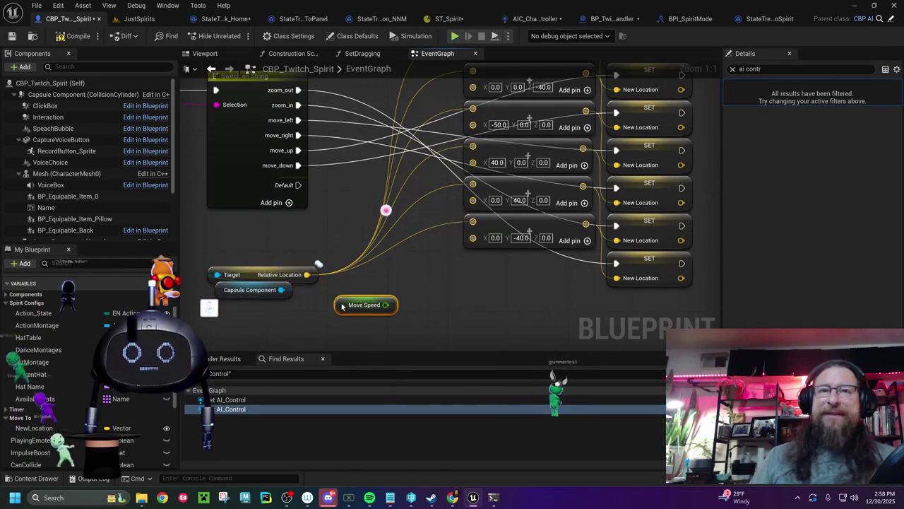
{"action": "left_click_drag", "start_coordinate": [402, 271], "coordinate": [342, 269]}
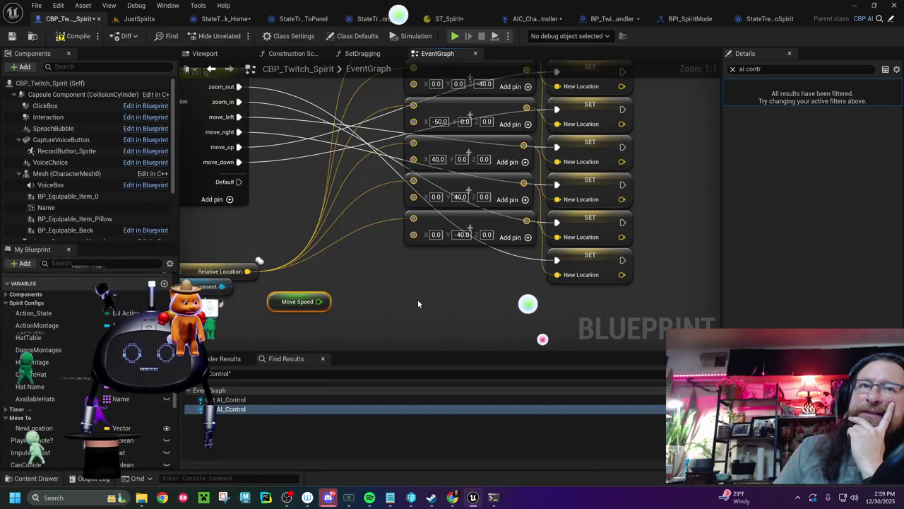
{"action": "right_click", "coordinate": [372, 309]}
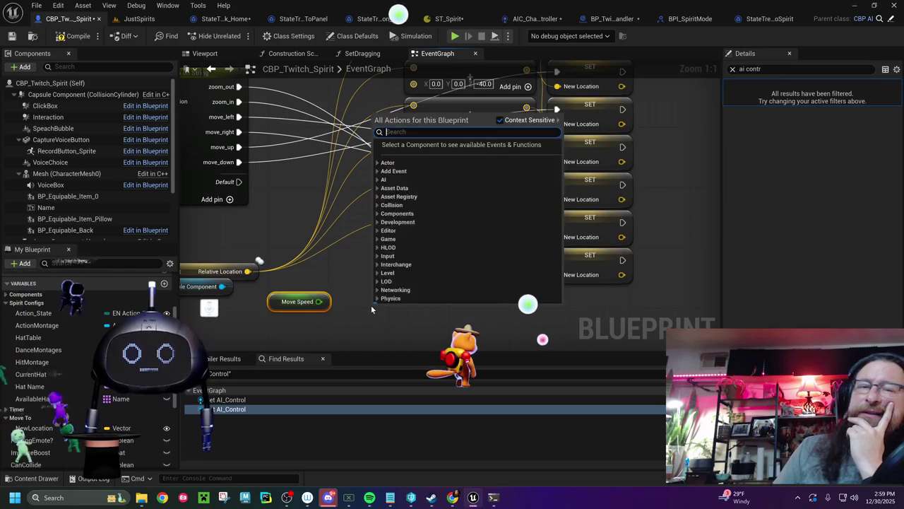
{"action": "type", "text": "make "}
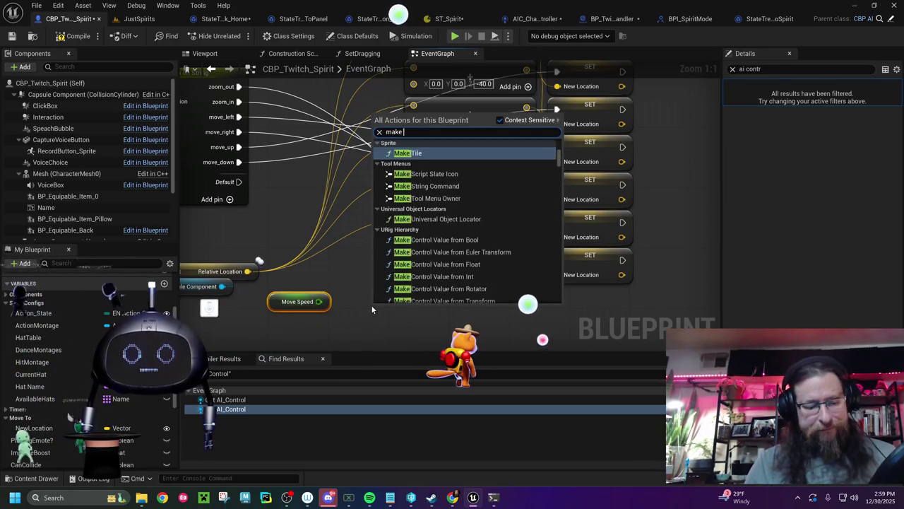
{"action": "type", "text": "vector"}
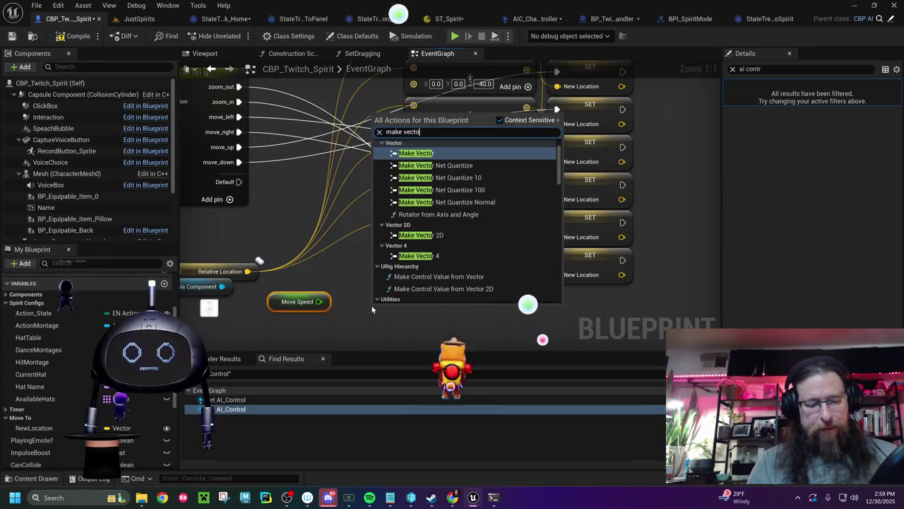
{"action": "left_click", "coordinate": [409, 153]}
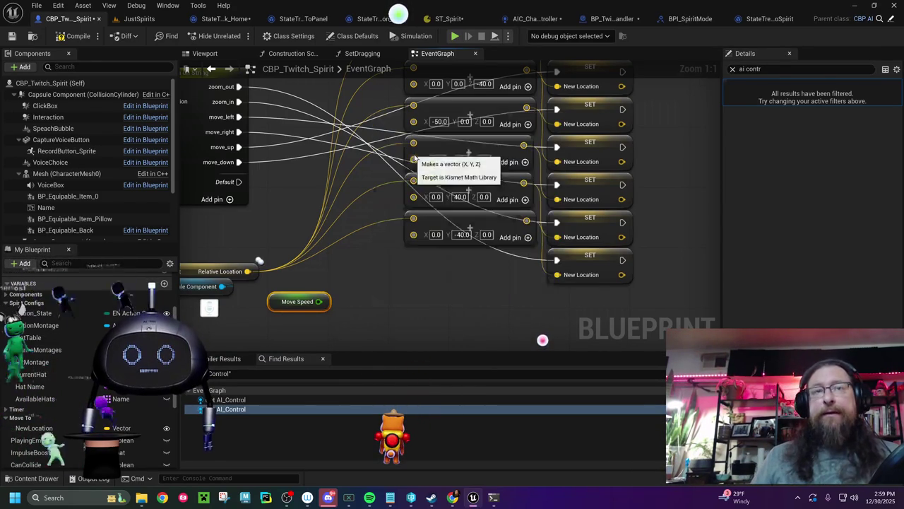
{"action": "left_click_drag", "start_coordinate": [408, 301], "coordinate": [399, 272]}
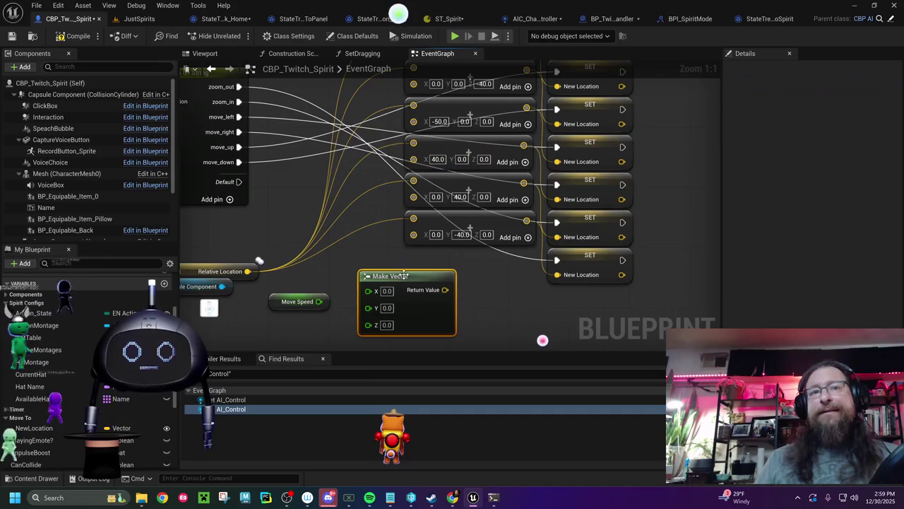
{"action": "left_click_drag", "start_coordinate": [342, 268], "coordinate": [339, 262]}
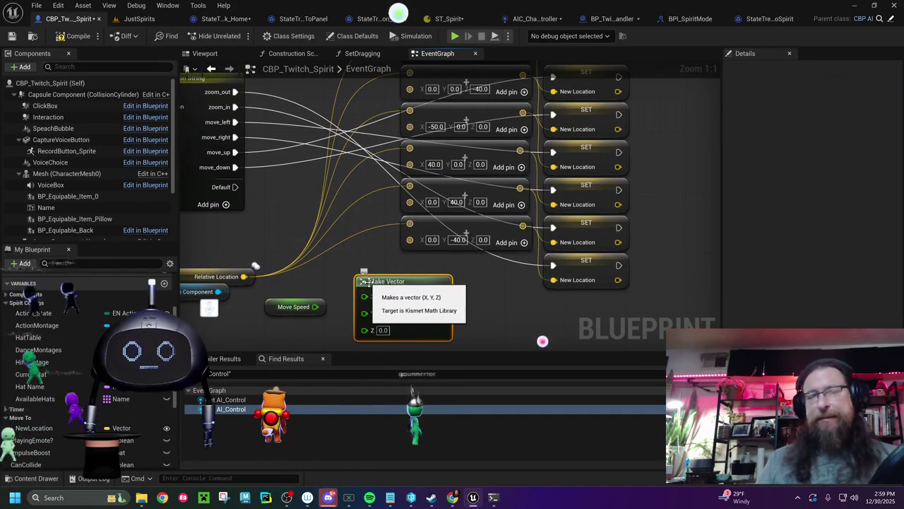
{"action": "key", "text": "Delete"}
{"action": "left_click_drag", "start_coordinate": [368, 283], "coordinate": [370, 300]}
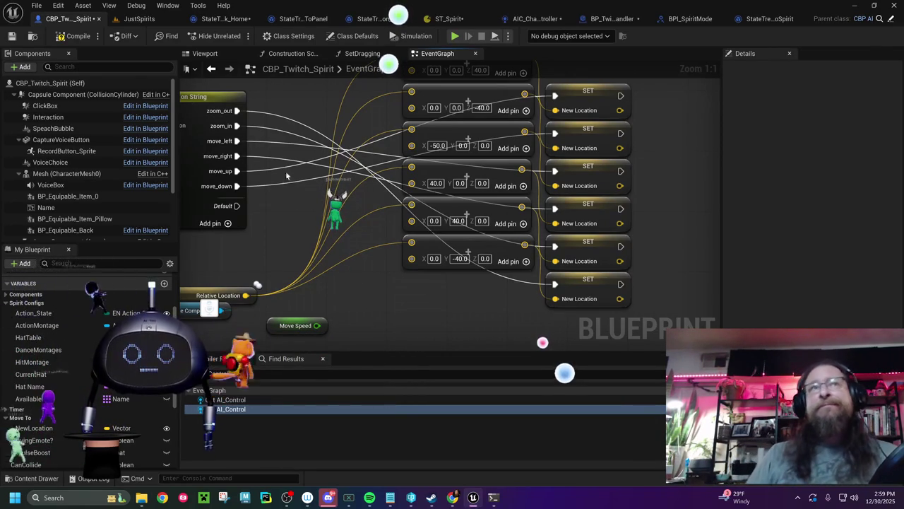
Shrink the Do Movement from Twitch Panel comment to fit its nodes and move a small node lower inside it
{"action": "scroll", "coordinate": [388, 278], "scroll_direction": "down", "scroll_amount": 6}
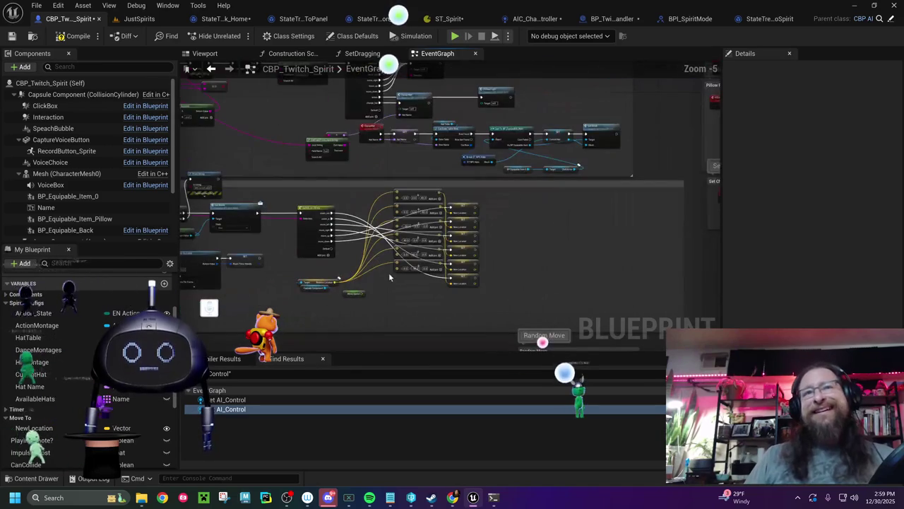
{"action": "left_click_drag", "start_coordinate": [575, 322], "coordinate": [537, 290]}
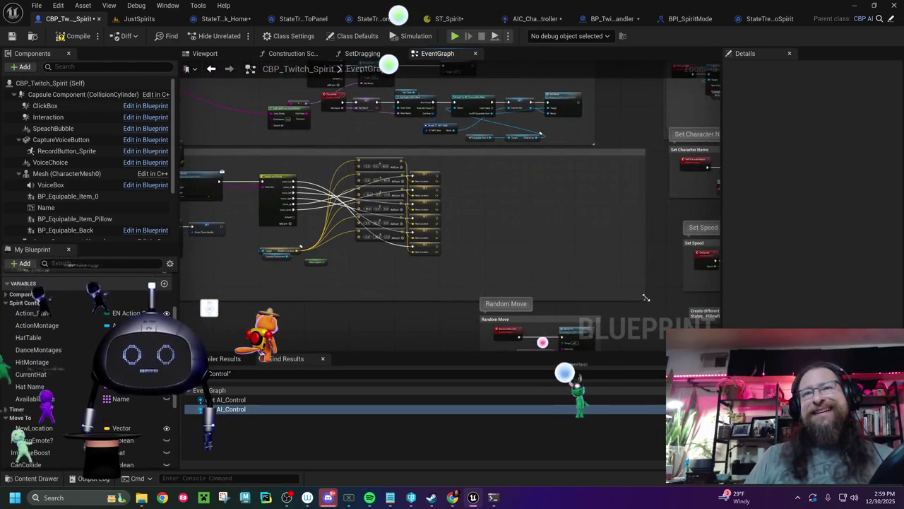
{"action": "left_click_drag", "start_coordinate": [645, 298], "coordinate": [477, 283]}
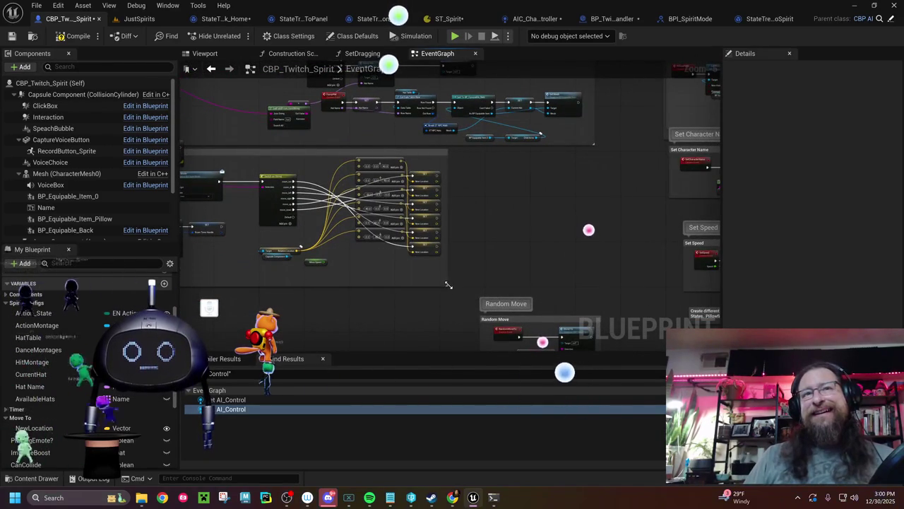
{"action": "left_click_drag", "start_coordinate": [361, 279], "coordinate": [517, 279]}
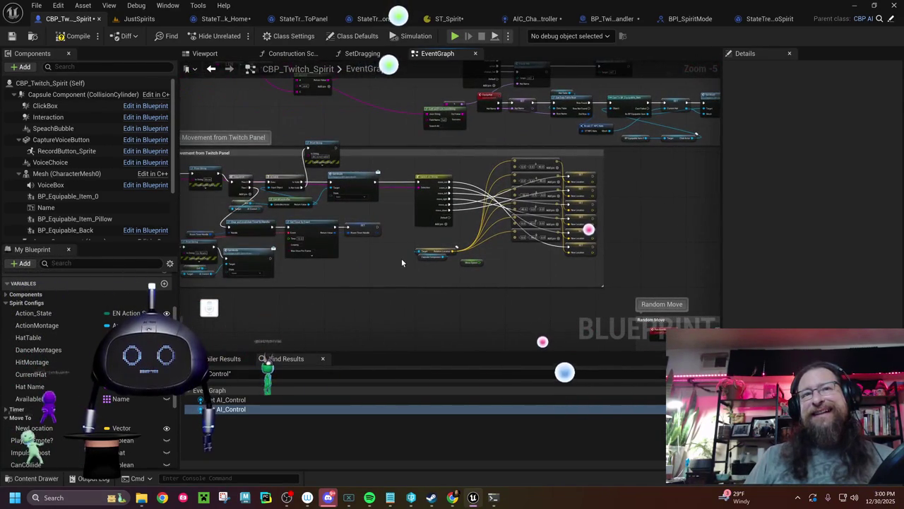
{"action": "scroll", "coordinate": [480, 247], "scroll_direction": "up", "scroll_amount": 2}
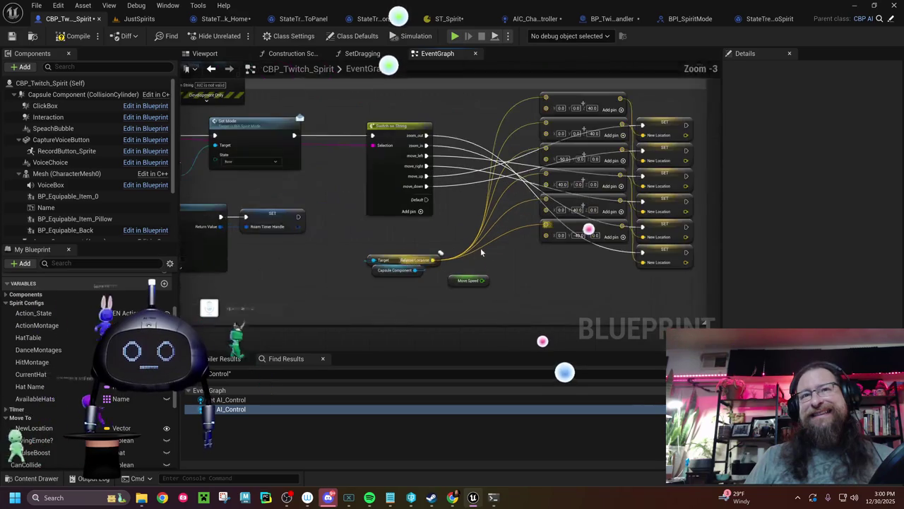
{"action": "scroll", "coordinate": [528, 266], "scroll_direction": "down", "scroll_amount": 2}
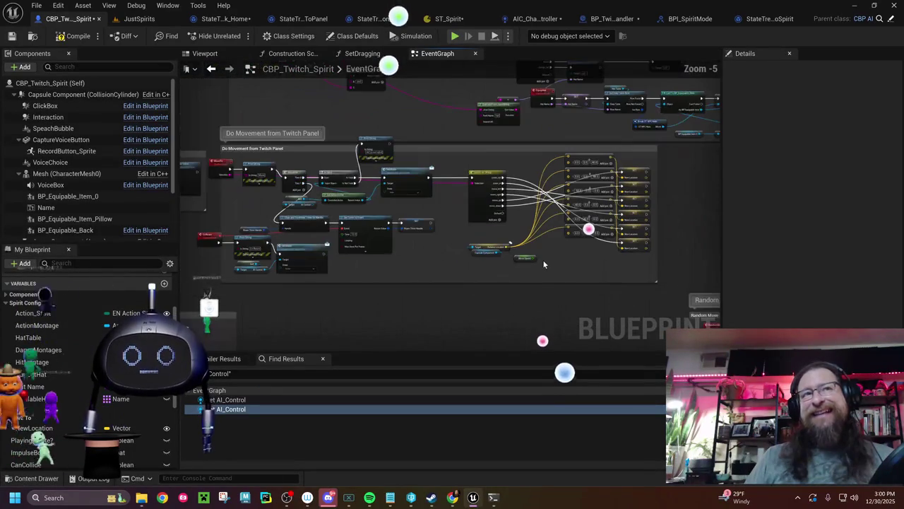
{"action": "left_click_drag", "start_coordinate": [379, 144], "coordinate": [440, 254]}
{"action": "scroll", "coordinate": [301, 186], "scroll_direction": "up", "scroll_amount": 5}
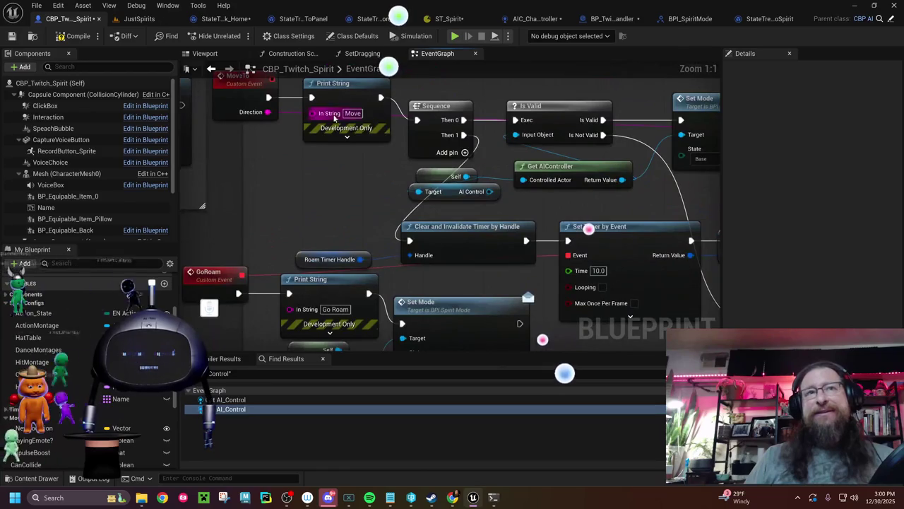
Delete the debug Print String after the MoveTo event and close the gap
{"action": "left_click", "coordinate": [332, 85]}
{"action": "key", "text": "Delete"}
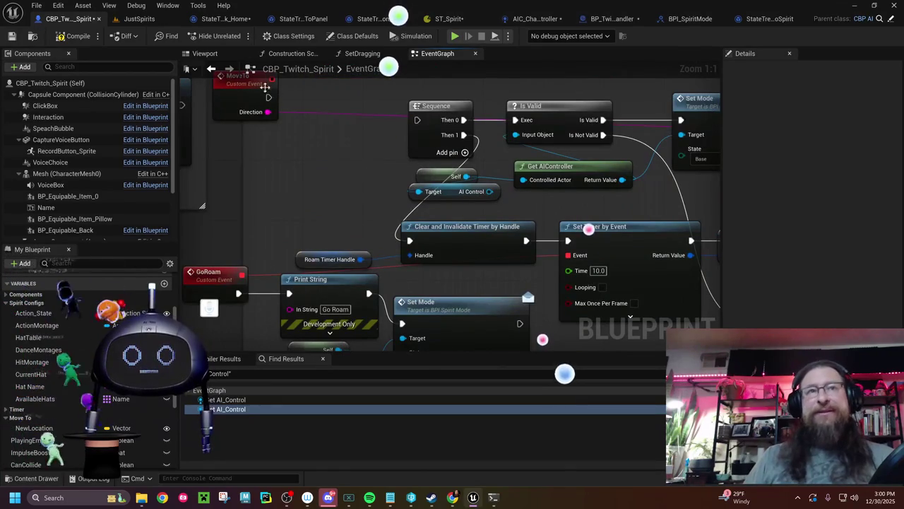
{"action": "mouse_move", "coordinate": [269, 90]}
{"action": "left_mouse_down"}
{"action": "mouse_move", "coordinate": [288, 106]}
{"action": "mouse_move", "coordinate": [417, 123]}
{"action": "left_mouse_up"}
Delete the Print String after GoRoam, move GoRoam beside Set Mode, and compile
{"action": "left_click", "coordinate": [327, 240]}
{"action": "key", "text": "Delete"}
{"action": "left_click", "coordinate": [377, 292]}
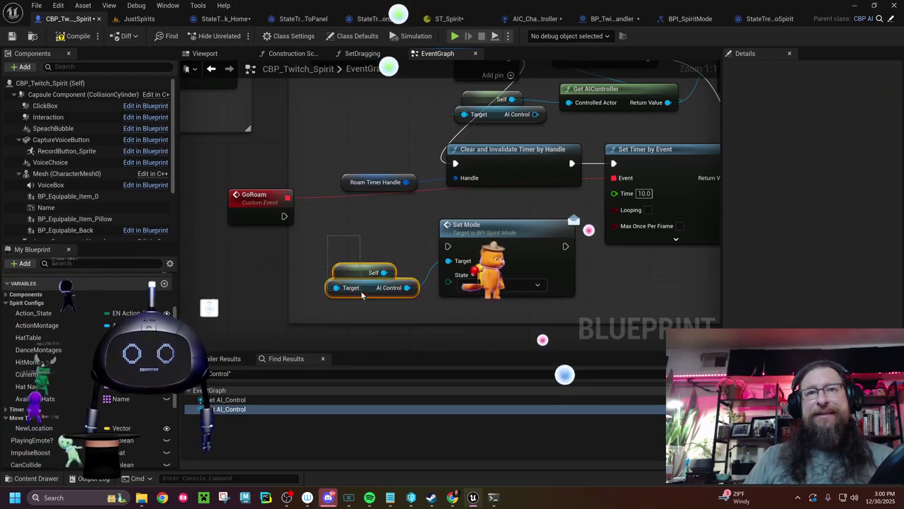
{"action": "left_click_drag", "start_coordinate": [265, 202], "coordinate": [438, 249]}
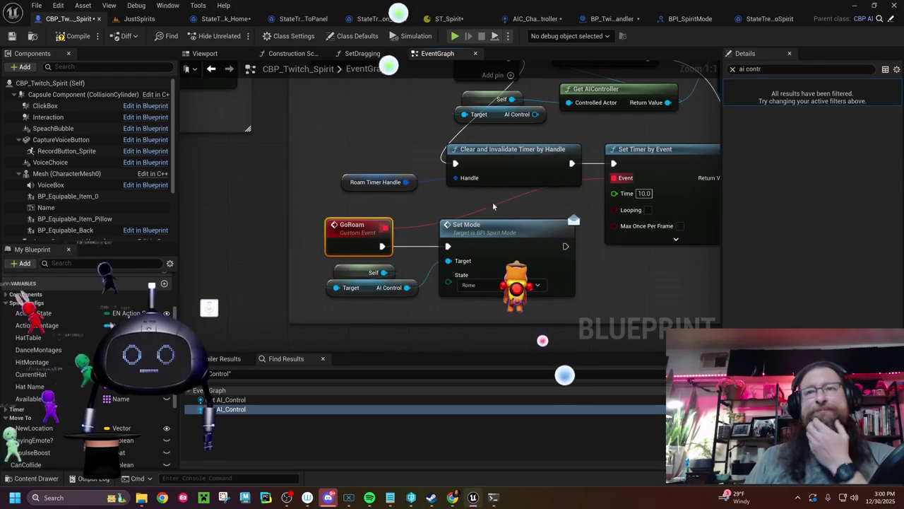
{"action": "left_click", "coordinate": [70, 33]}
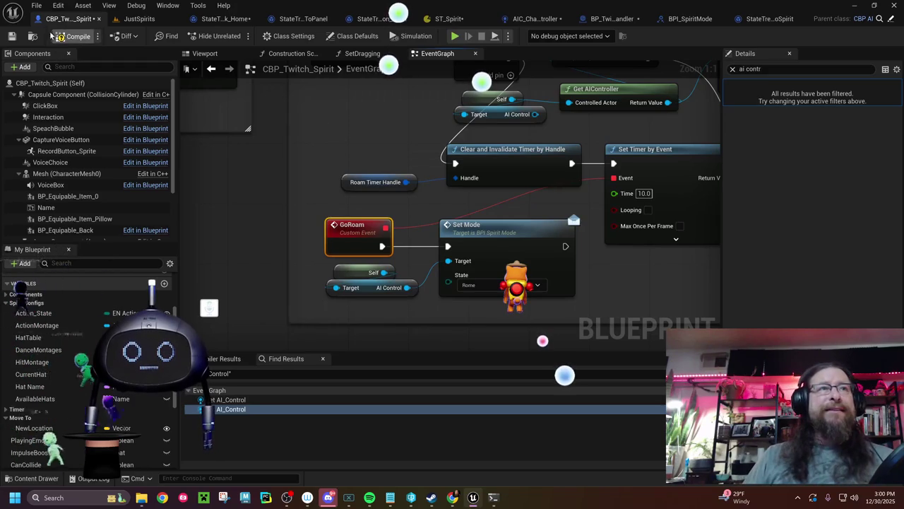
Review the Switch on String offsets and SET New Location nodes, collapse Spirit Configs, and add a new function
{"action": "mouse_move", "coordinate": [520, 201]}
{"action": "left_mouse_down"}
{"action": "mouse_move", "coordinate": [178, 225]}
{"action": "mouse_move", "coordinate": [183, 257]}
{"action": "left_mouse_up"}
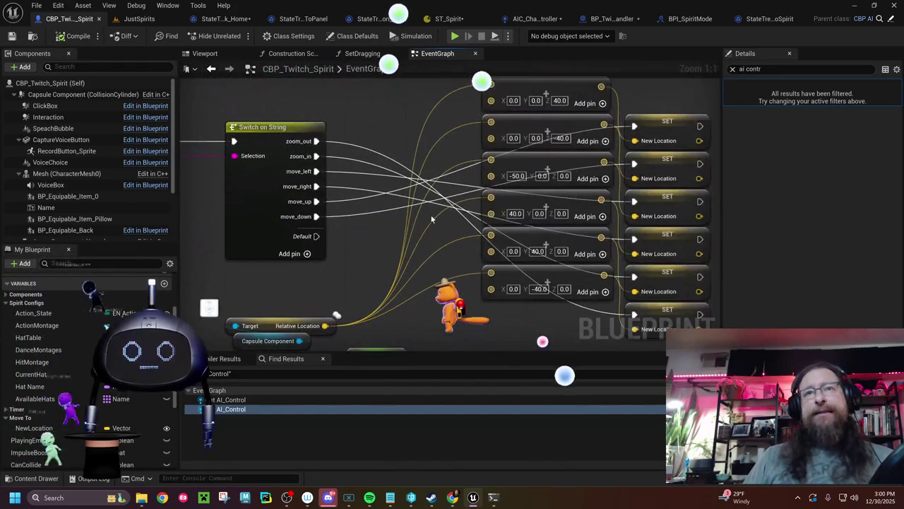
{"action": "left_click_drag", "start_coordinate": [430, 214], "coordinate": [341, 212]}
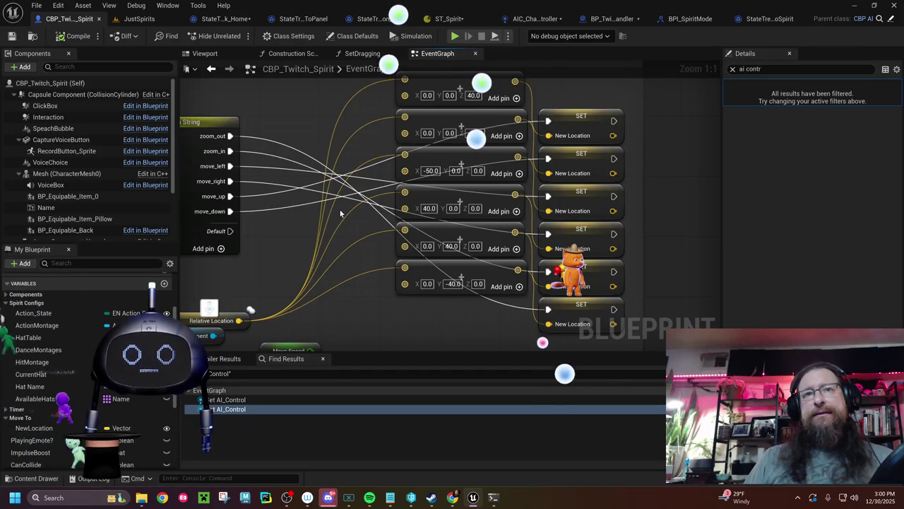
{"action": "left_click_drag", "start_coordinate": [339, 213], "coordinate": [275, 204]}
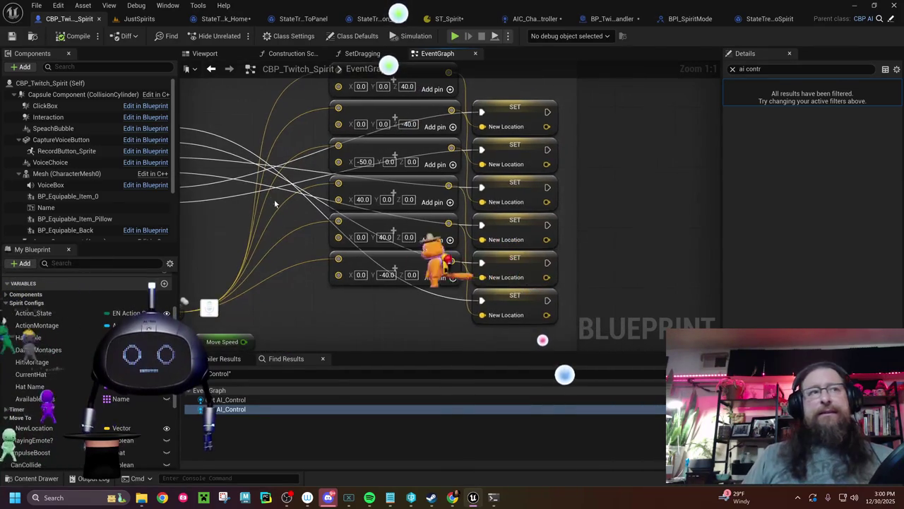
{"action": "left_click", "coordinate": [5, 304]}
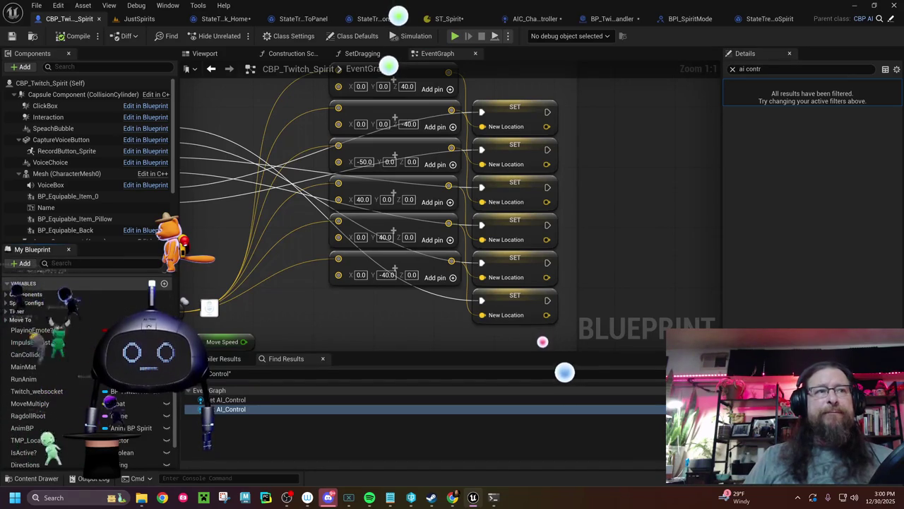
{"action": "scroll", "coordinate": [69, 323], "scroll_direction": "up", "scroll_amount": 1}
{"action": "scroll", "coordinate": [64, 321], "scroll_direction": "up", "scroll_amount": 5}
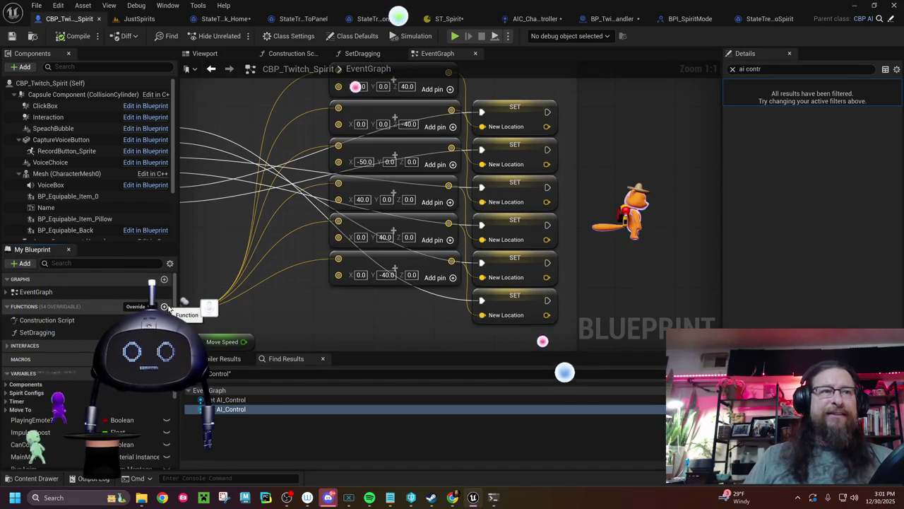
{"action": "left_click", "coordinate": [164, 306]}
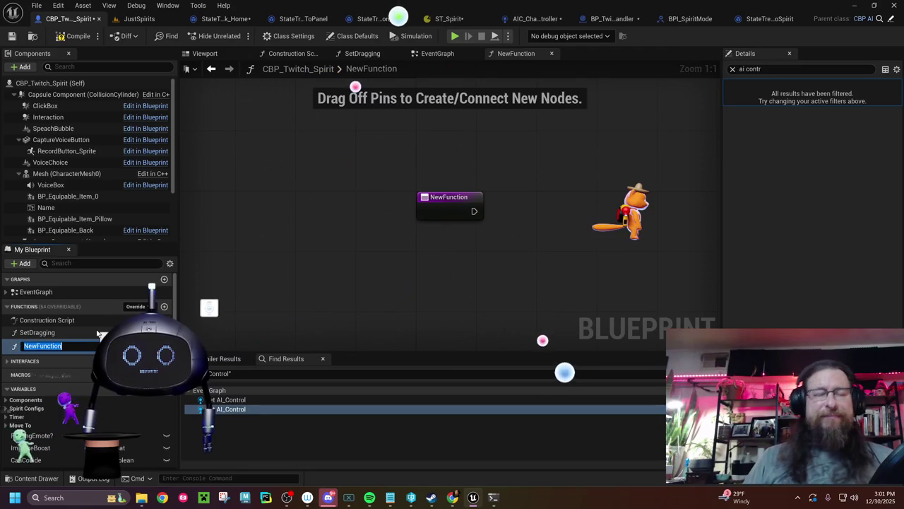
Name the new function UpdateMoveBySpeed and shift its entry node left
{"action": "type", "text": "Upda"}
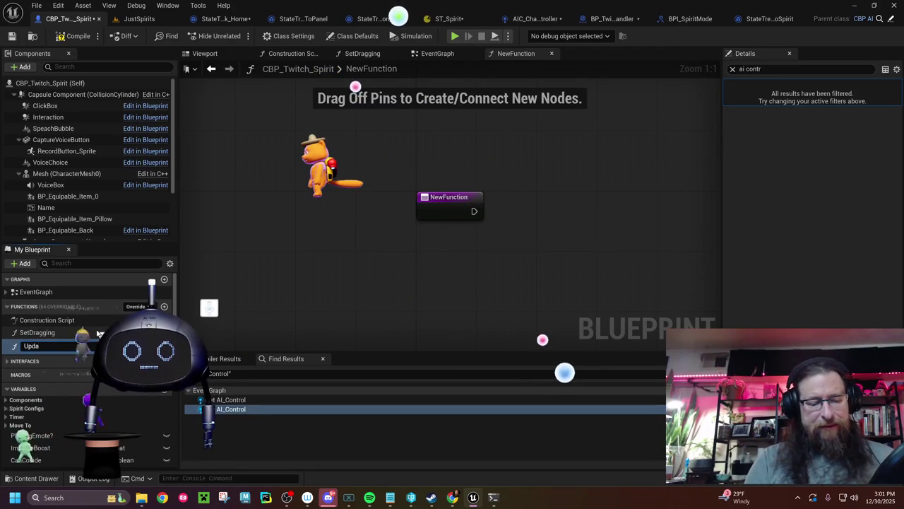
{"action": "type", "text": "teMoveBySpeed"}
{"action": "key", "text": "Return"}
{"action": "mouse_move", "coordinate": [444, 206]}
{"action": "left_mouse_down"}
{"action": "mouse_move", "coordinate": [380, 200]}
{"action": "mouse_move", "coordinate": [303, 208]}
{"action": "left_mouse_up"}
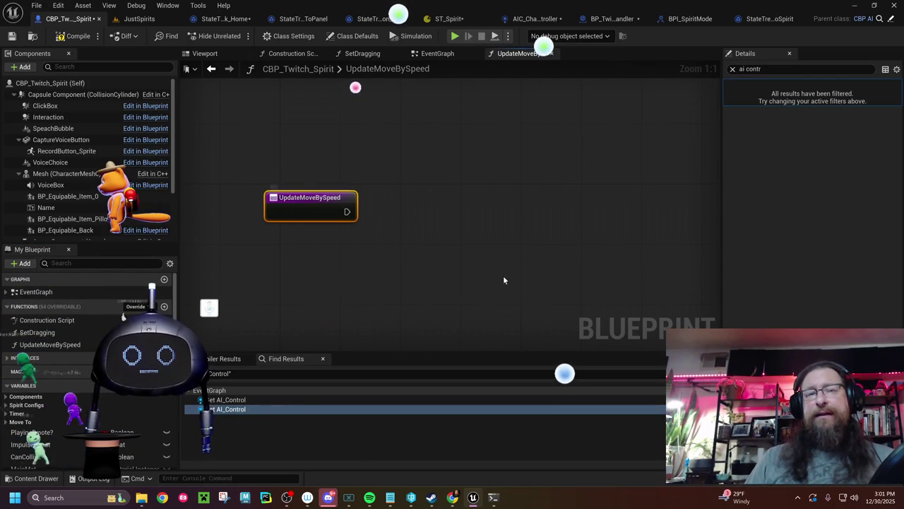
Give UpdateMoveBySpeed a Vector input parameter named Move
{"action": "left_click", "coordinate": [734, 68]}
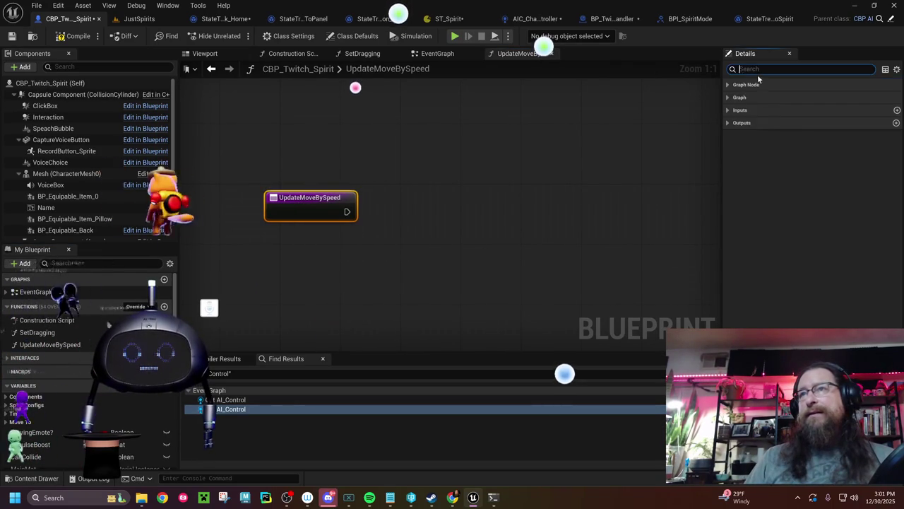
{"action": "left_click", "coordinate": [728, 110]}
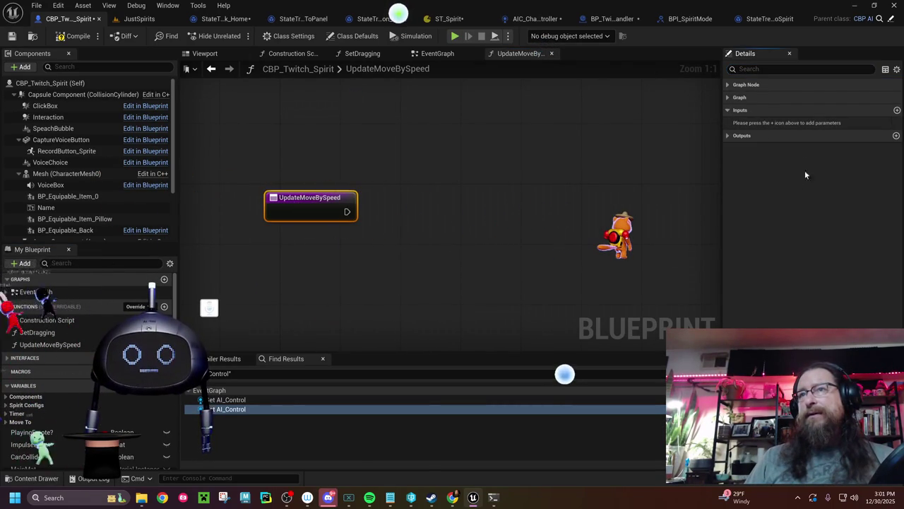
{"action": "left_click", "coordinate": [897, 110]}
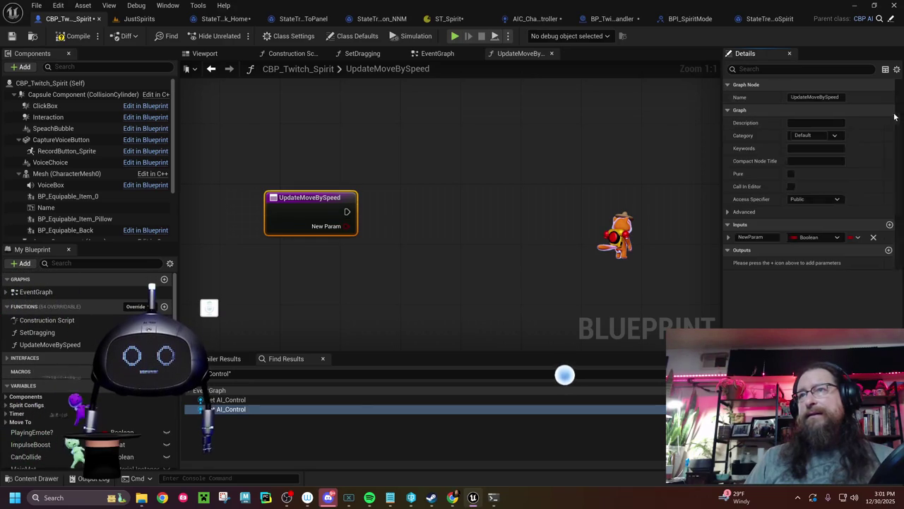
{"action": "left_click", "coordinate": [814, 236]}
{"action": "left_click", "coordinate": [784, 335]}
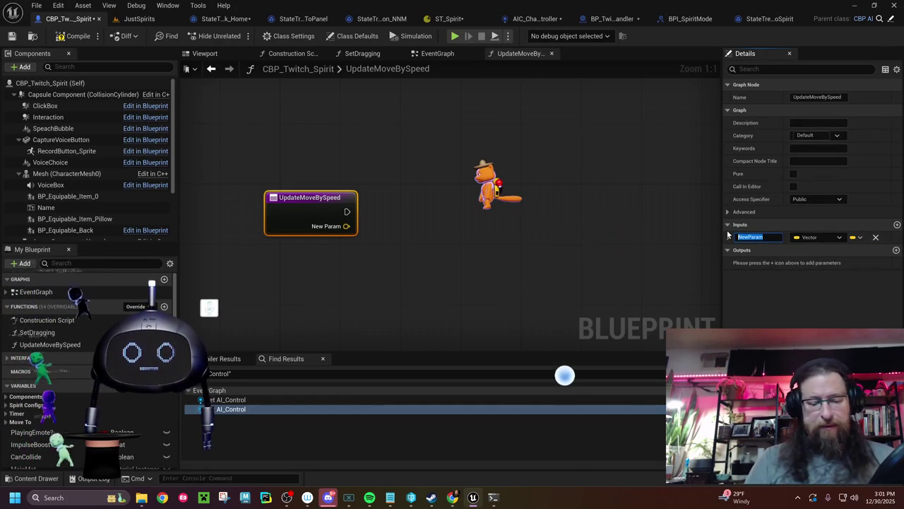
{"action": "type", "text": "Mo"}
{"action": "key", "text": "Return"}
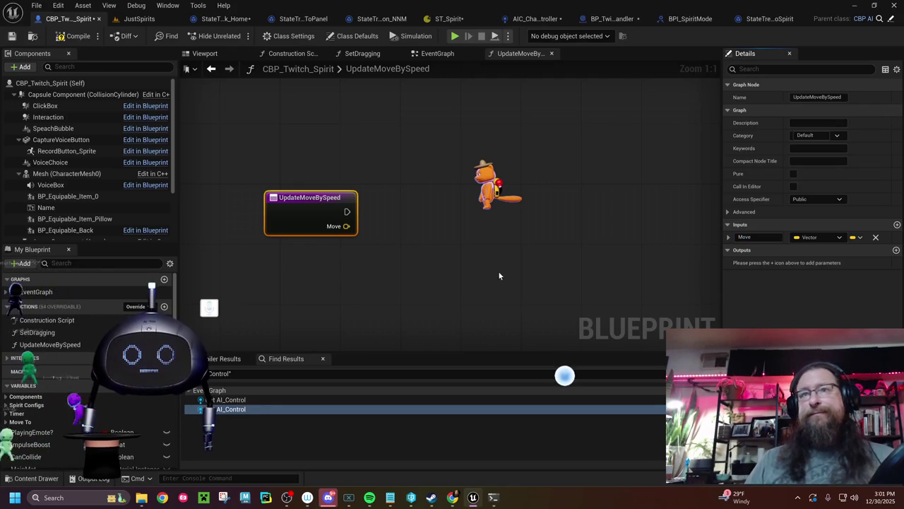
{"action": "left_click", "coordinate": [431, 54]}
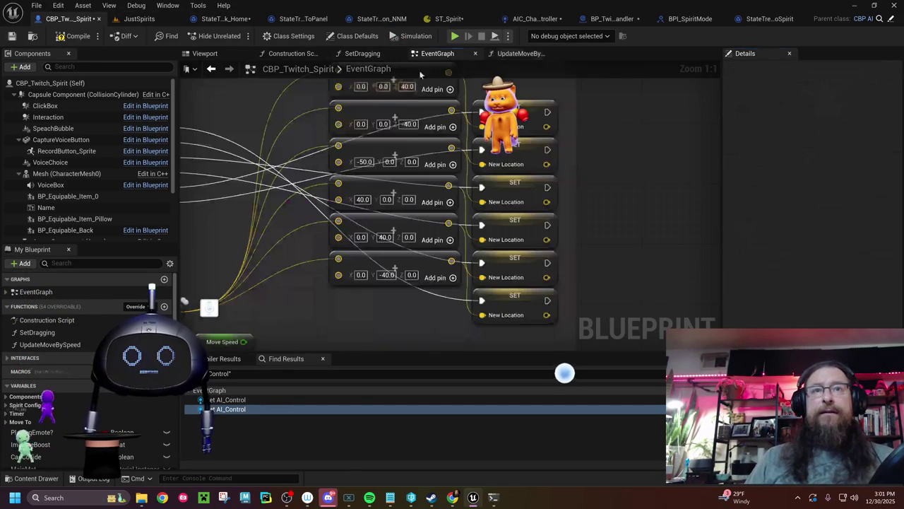
Paste a SET New Location node into UpdateMoveBySpeed, driven by the entry exec and Move input
{"action": "left_click", "coordinate": [501, 228]}
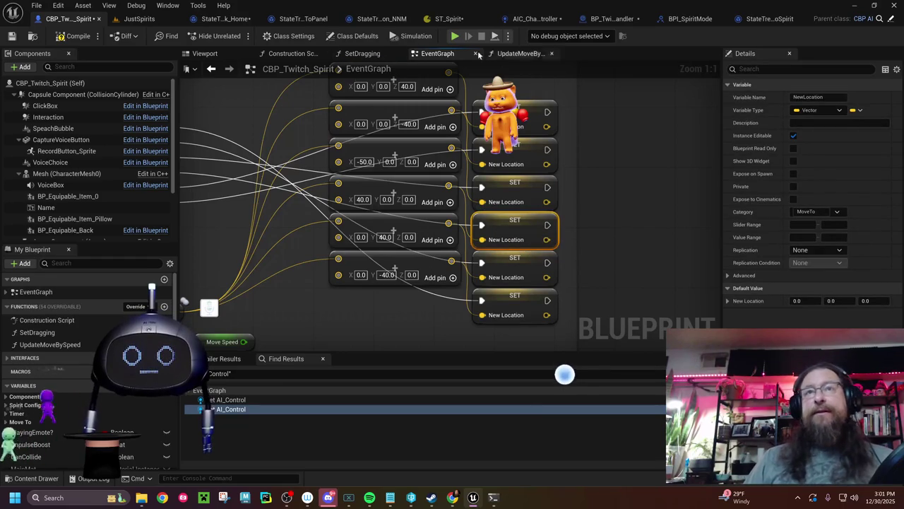
{"action": "left_click", "coordinate": [510, 57]}
{"action": "left_click", "coordinate": [469, 215]}
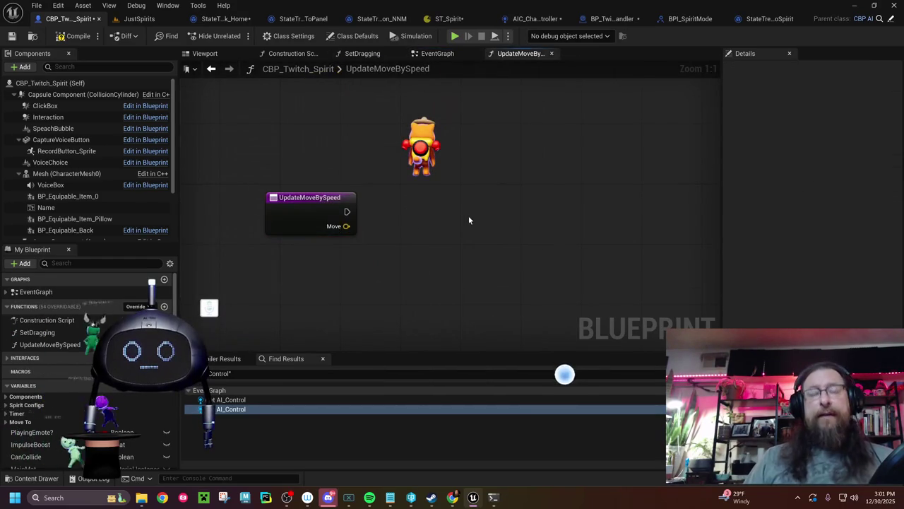
{"action": "key", "text": "ctrl+v"}
{"action": "left_click_drag", "start_coordinate": [511, 225], "coordinate": [488, 213]}
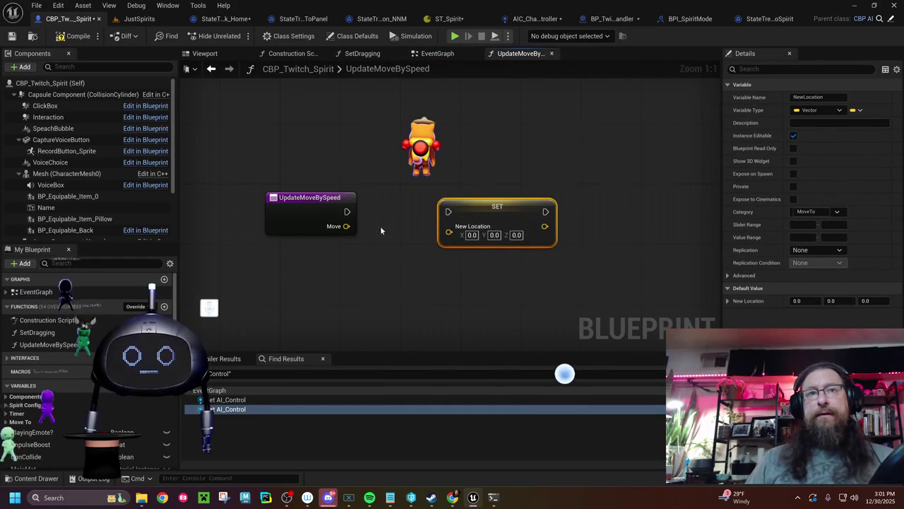
{"action": "left_click_drag", "start_coordinate": [347, 211], "coordinate": [447, 216]}
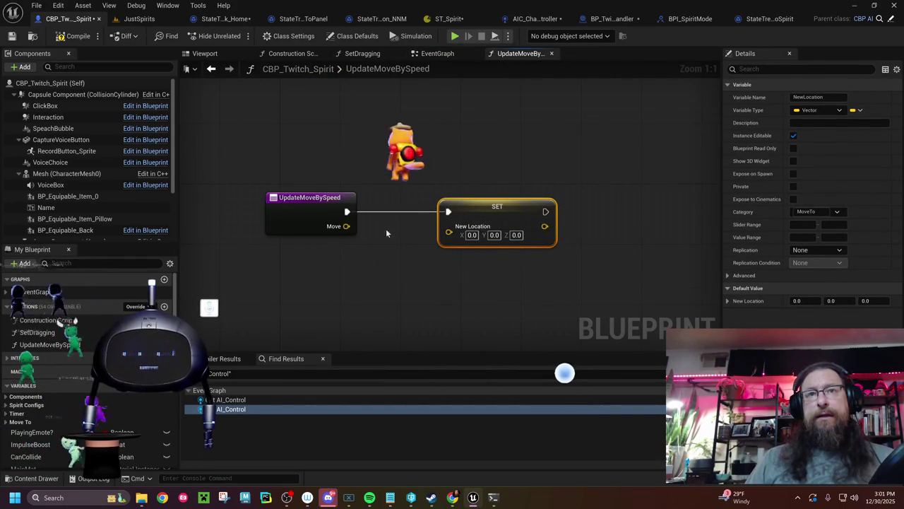
{"action": "mouse_move", "coordinate": [344, 228]}
{"action": "left_mouse_down"}
{"action": "mouse_move", "coordinate": [370, 235]}
{"action": "mouse_move", "coordinate": [449, 226]}
{"action": "left_mouse_up"}
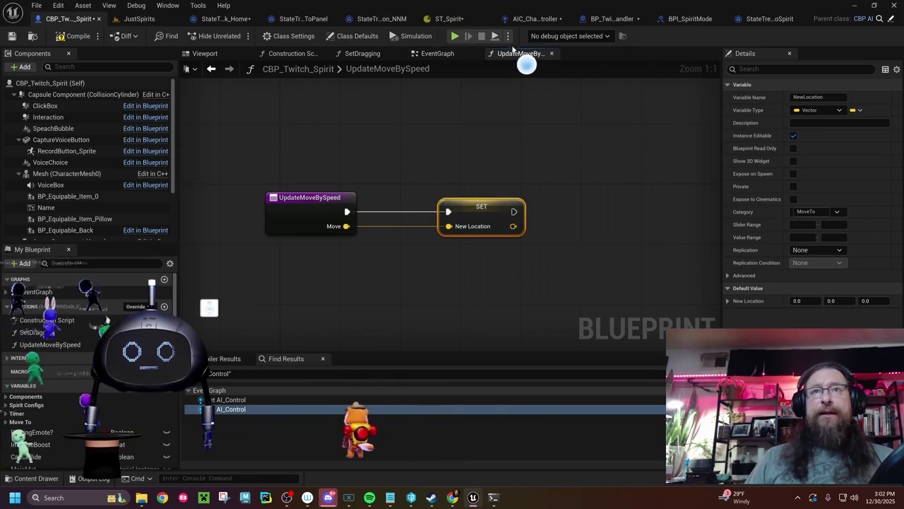
{"action": "left_click", "coordinate": [438, 54]}
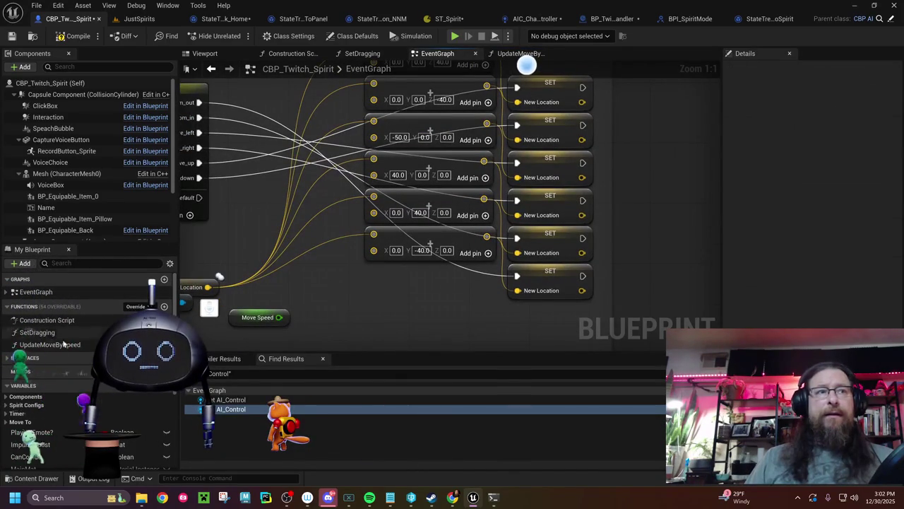
Place an UpdateMoveBySpeed call node in the EventGraph near the Switch on String
{"action": "left_click_drag", "start_coordinate": [57, 348], "coordinate": [380, 303]}
{"action": "left_click_drag", "start_coordinate": [329, 265], "coordinate": [322, 231]}
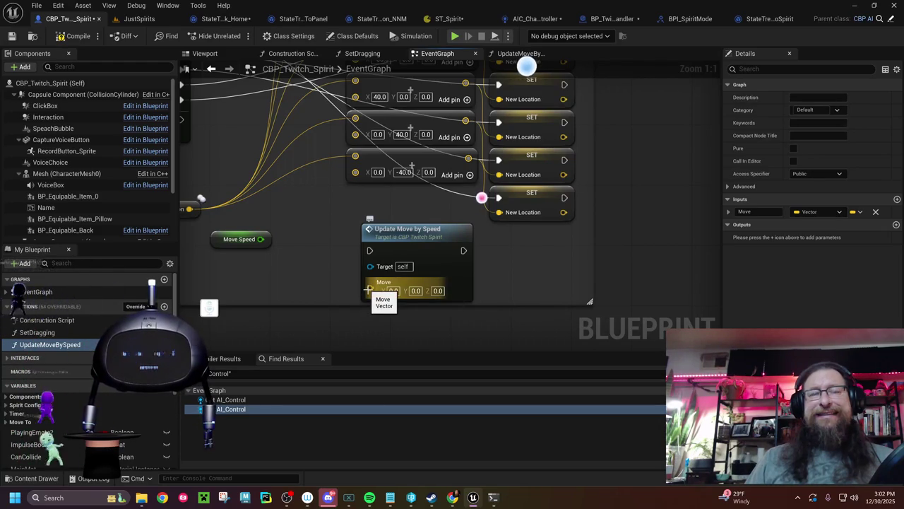
{"action": "mouse_move", "coordinate": [319, 220]}
{"action": "left_mouse_down"}
{"action": "mouse_move", "coordinate": [426, 260]}
{"action": "mouse_move", "coordinate": [413, 228]}
{"action": "left_mouse_up"}
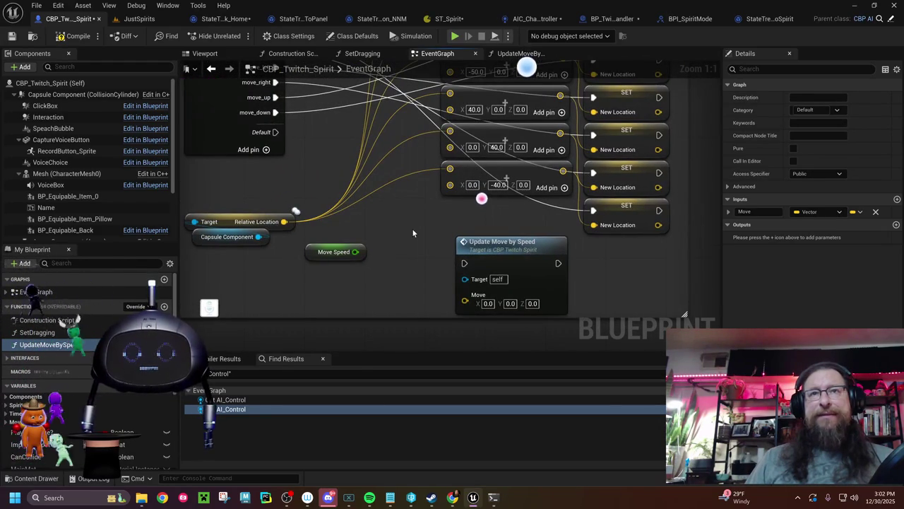
{"action": "left_click_drag", "start_coordinate": [361, 183], "coordinate": [380, 248]}
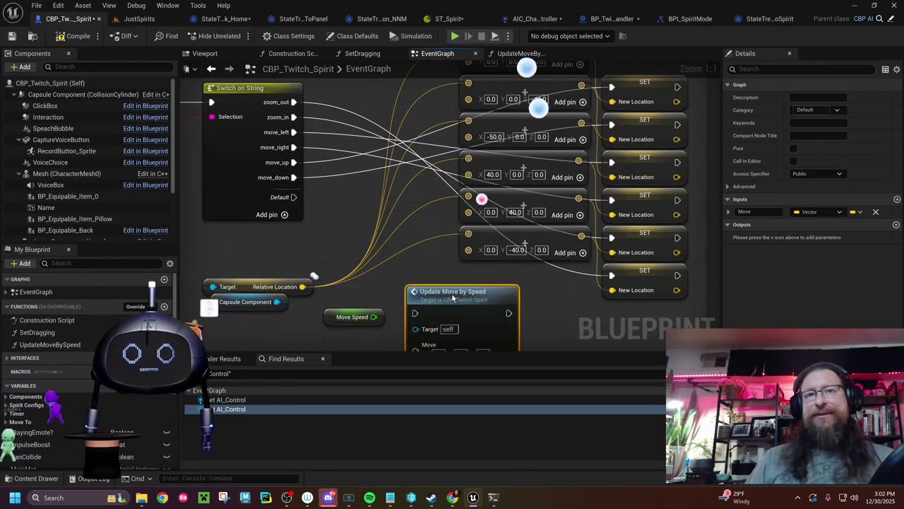
Delete the UpdateMoveBySpeed call node and the function itself
{"action": "key", "text": "Delete"}
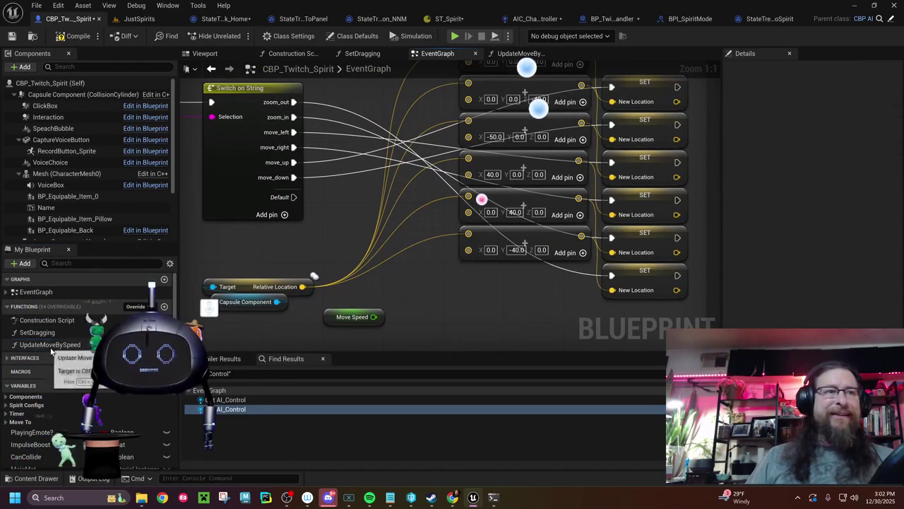
{"action": "left_click", "coordinate": [50, 344]}
{"action": "key", "text": "Delete"}
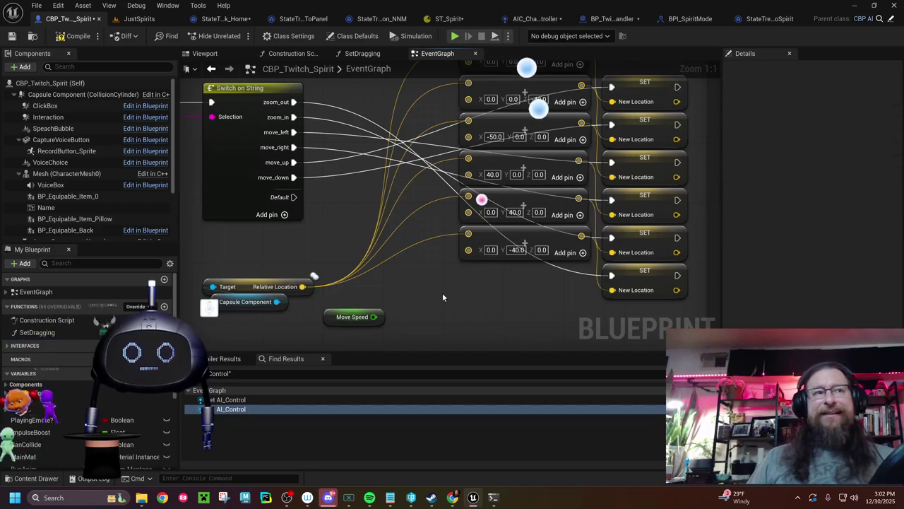
{"action": "scroll", "coordinate": [442, 292], "scroll_direction": "down", "scroll_amount": 10}
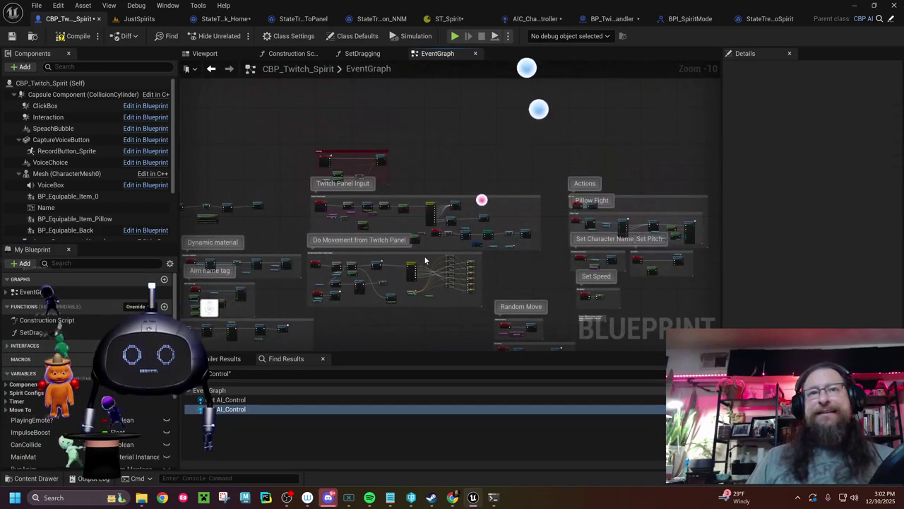
Move and enlarge the Do Movement from Twitch Panel comment; drop the (0, -40, 0) vector node below the SETs
{"action": "mouse_move", "coordinate": [425, 254]}
{"action": "left_mouse_down"}
{"action": "mouse_move", "coordinate": [466, 212]}
{"action": "mouse_move", "coordinate": [506, 84]}
{"action": "left_mouse_up"}
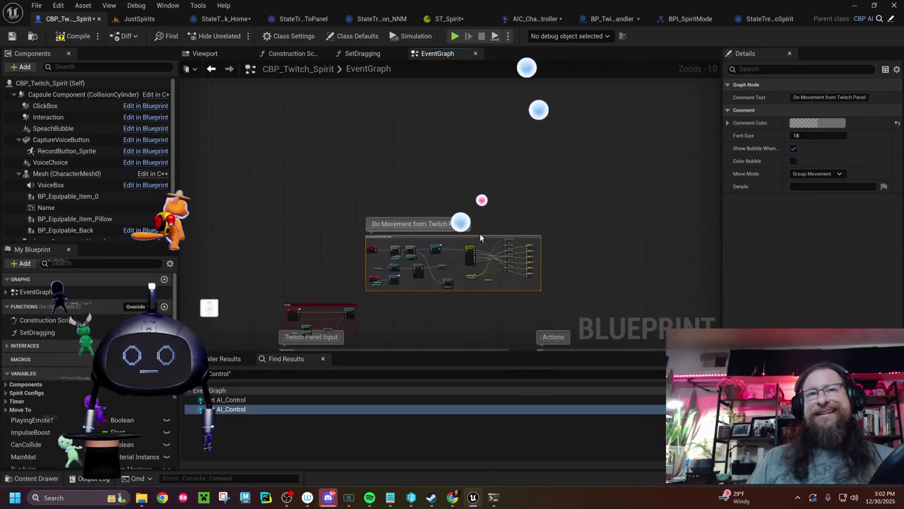
{"action": "left_click_drag", "start_coordinate": [480, 240], "coordinate": [500, 153]}
{"action": "scroll", "coordinate": [501, 149], "scroll_direction": "up", "scroll_amount": 10}
{"action": "scroll", "coordinate": [428, 238], "scroll_direction": "down", "scroll_amount": 1}
{"action": "scroll", "coordinate": [428, 238], "scroll_direction": "down", "scroll_amount": 5}
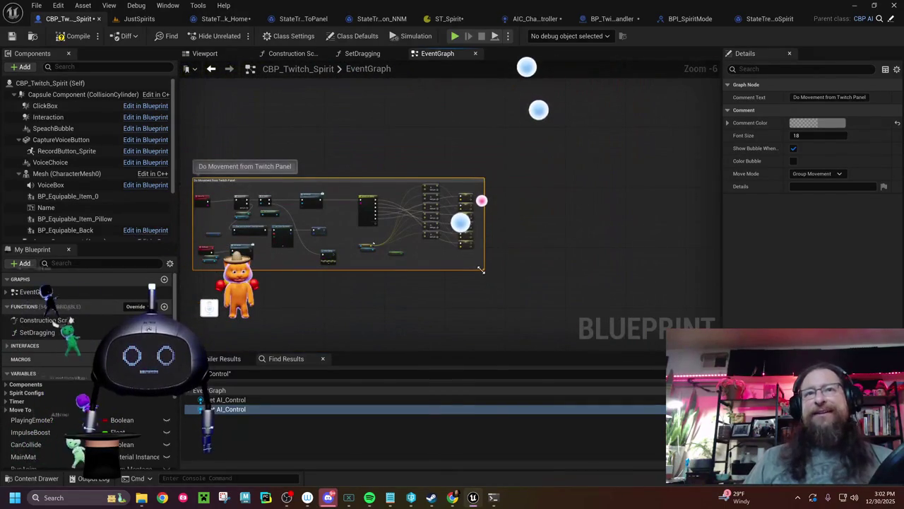
{"action": "left_click_drag", "start_coordinate": [490, 298], "coordinate": [530, 352]}
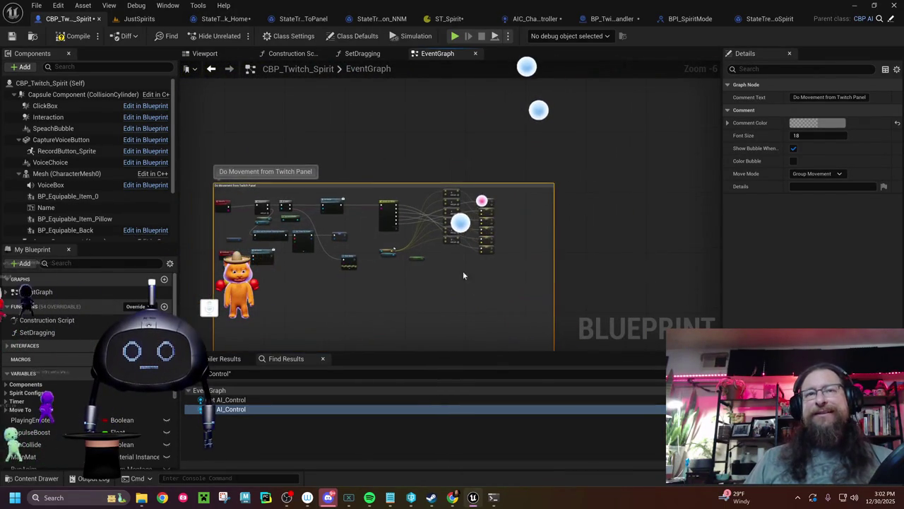
{"action": "scroll", "coordinate": [466, 283], "scroll_direction": "up", "scroll_amount": 7}
{"action": "mouse_move", "coordinate": [439, 228]}
{"action": "left_mouse_down"}
{"action": "mouse_move", "coordinate": [435, 339]}
{"action": "mouse_move", "coordinate": [414, 262]}
{"action": "left_mouse_up"}
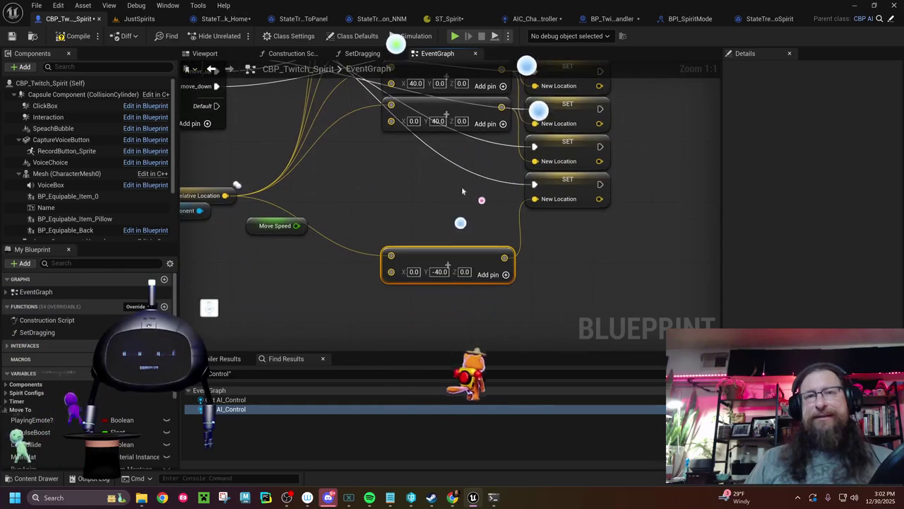
Move the last SET New Location node down and split the Add node's vector pin into X, Y, Z
{"action": "mouse_move", "coordinate": [553, 189]}
{"action": "left_mouse_down"}
{"action": "mouse_move", "coordinate": [563, 256]}
{"action": "mouse_move", "coordinate": [569, 249]}
{"action": "left_mouse_up"}
{"action": "left_click_drag", "start_coordinate": [463, 179], "coordinate": [455, 212]}
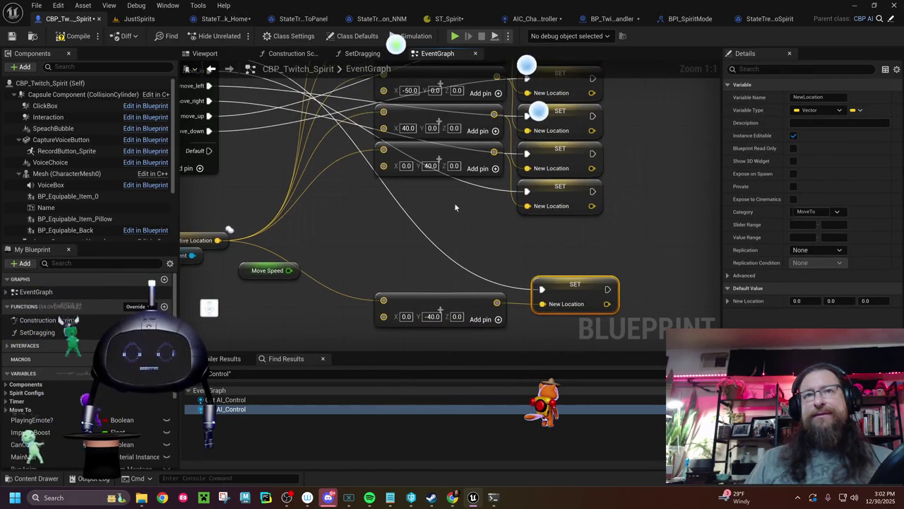
{"action": "right_click", "coordinate": [383, 316]}
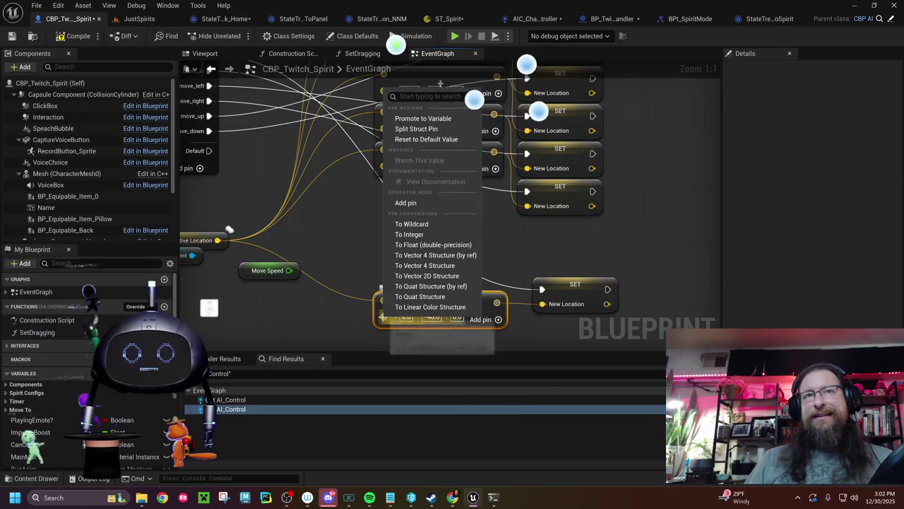
{"action": "left_click", "coordinate": [422, 129]}
Multiply Move Speed by -40.0 with a new Multiply node for the Y offset
{"action": "left_click_drag", "start_coordinate": [373, 263], "coordinate": [385, 162]}
{"action": "left_click_drag", "start_coordinate": [259, 167], "coordinate": [229, 235]}
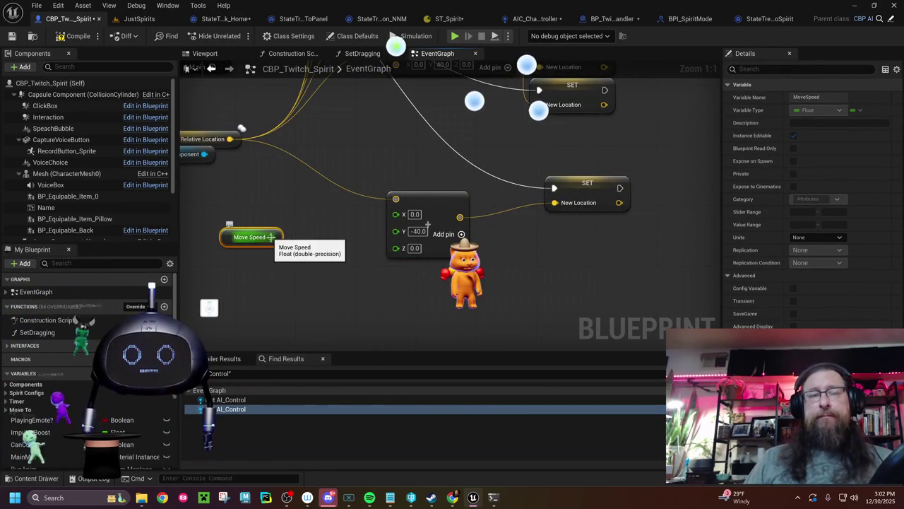
{"action": "left_click_drag", "start_coordinate": [270, 237], "coordinate": [307, 239]}
{"action": "type", "text": "mu"}
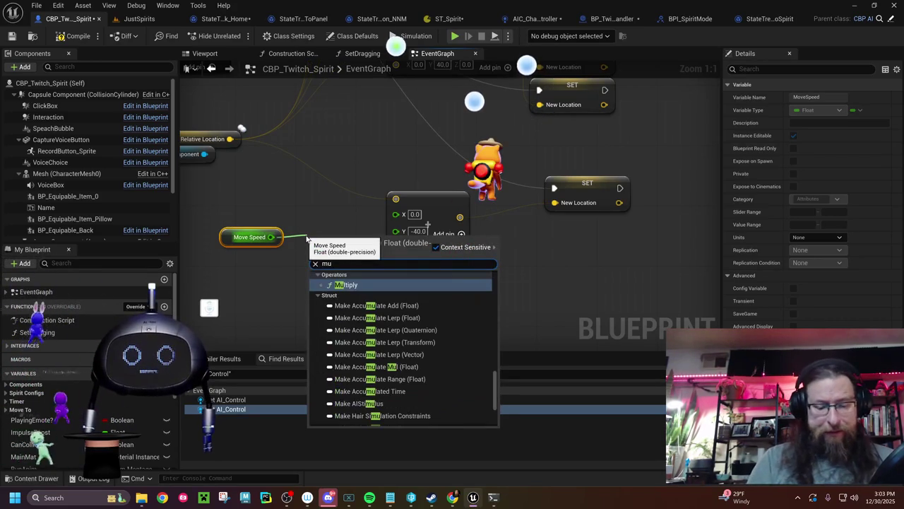
{"action": "type", "text": "ltiply"}
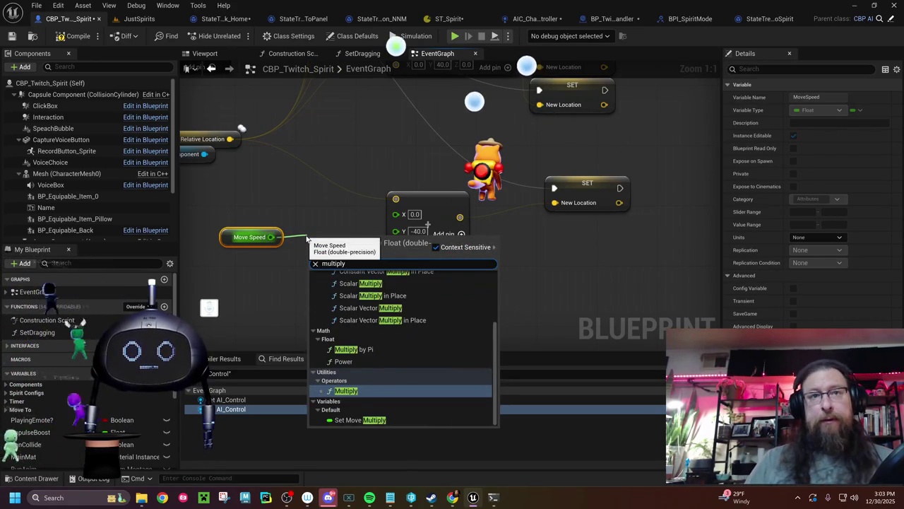
{"action": "left_click", "coordinate": [345, 392]}
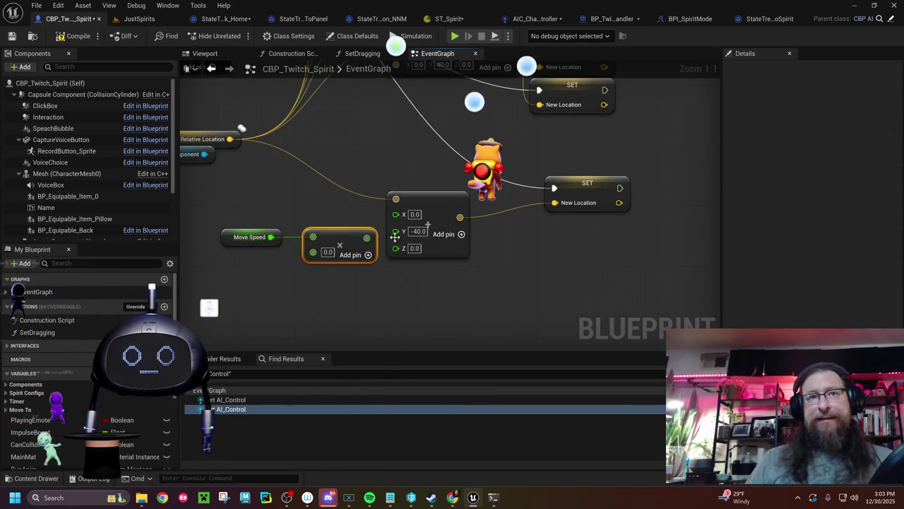
{"action": "left_click", "coordinate": [418, 232]}
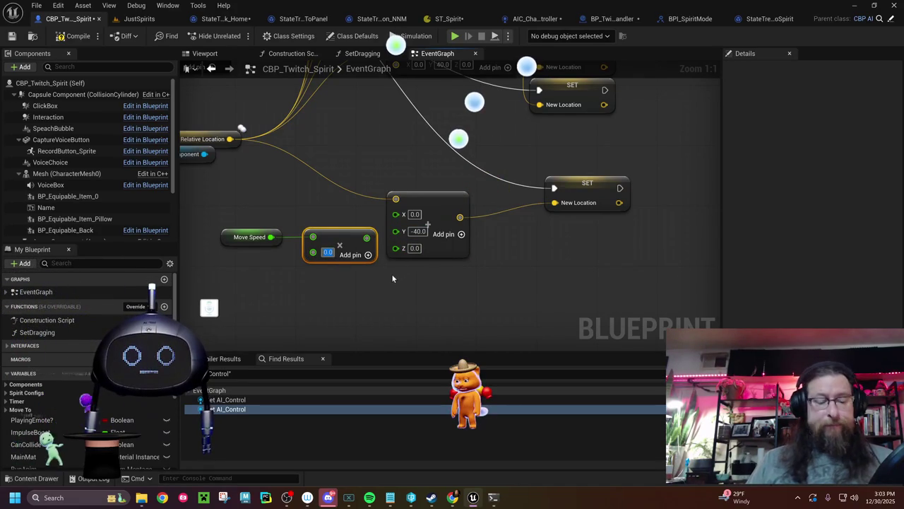
{"action": "type", "text": "-40.0"}
Arrange the Move Speed, Multiply, vector and SET New Location nodes into a tidy -40 branch
{"action": "left_click", "coordinate": [260, 241]}
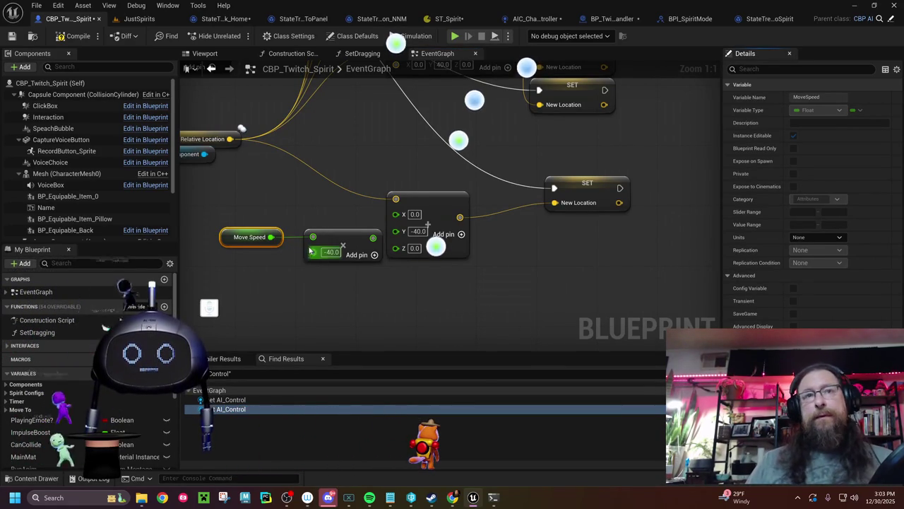
{"action": "left_click", "coordinate": [341, 240]}
{"action": "mouse_move", "coordinate": [341, 240]}
{"action": "left_mouse_down"}
{"action": "mouse_move", "coordinate": [310, 240]}
{"action": "mouse_move", "coordinate": [395, 231]}
{"action": "left_mouse_up"}
{"action": "mouse_move", "coordinate": [445, 308]}
{"action": "left_mouse_down"}
{"action": "mouse_move", "coordinate": [519, 345]}
{"action": "mouse_move", "coordinate": [556, 335]}
{"action": "left_mouse_up"}
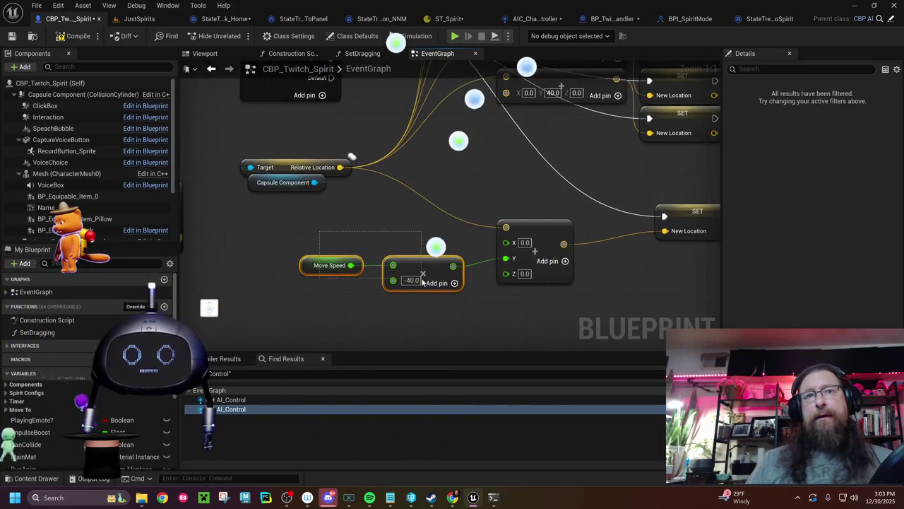
{"action": "left_click_drag", "start_coordinate": [423, 267], "coordinate": [454, 259]}
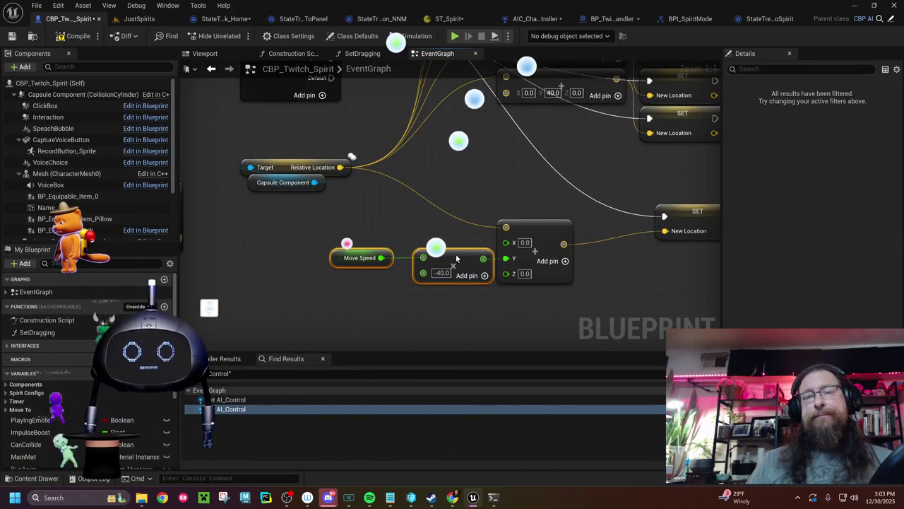
{"action": "scroll", "coordinate": [521, 333], "scroll_direction": "down", "scroll_amount": 3}
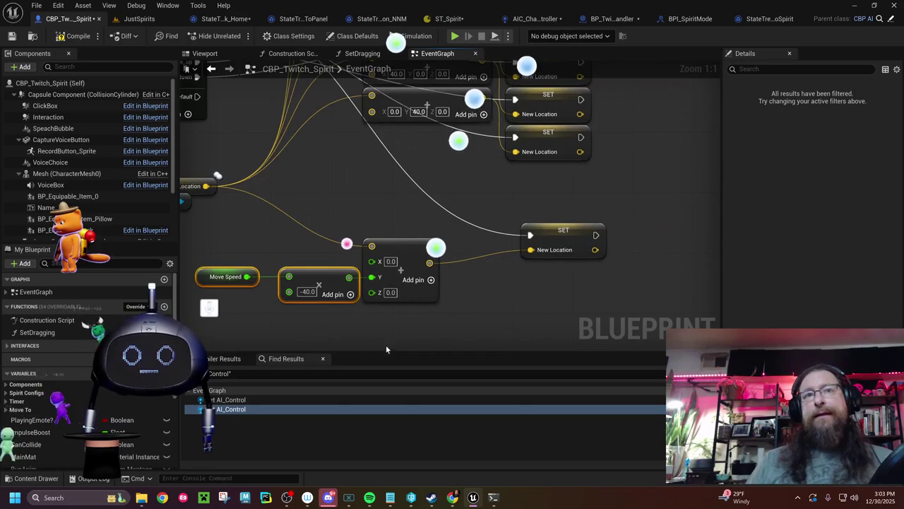
{"action": "left_click_drag", "start_coordinate": [286, 232], "coordinate": [492, 305]}
{"action": "mouse_move", "coordinate": [521, 260]}
{"action": "left_mouse_down"}
{"action": "mouse_move", "coordinate": [535, 271]}
{"action": "mouse_move", "coordinate": [463, 265]}
{"action": "left_mouse_up"}
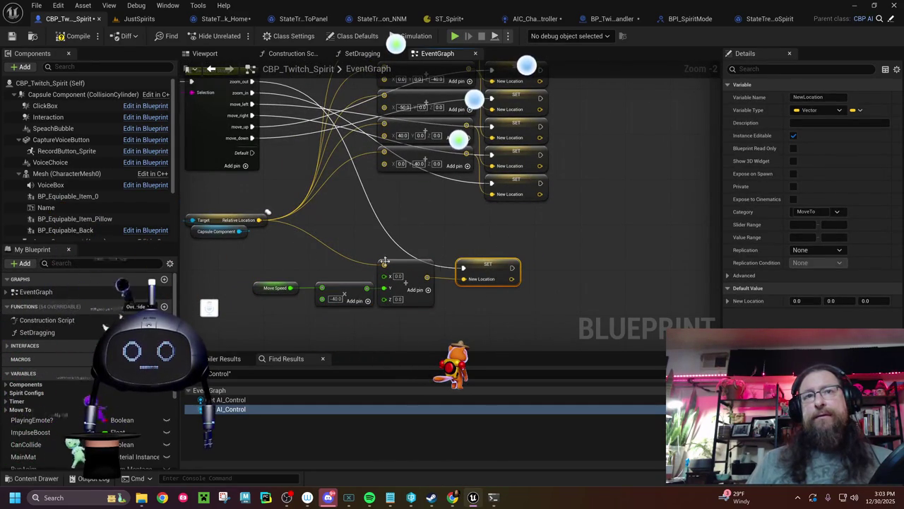
Shift the Move Speed to SET New Location chain right and down, centering the movement comment
{"action": "left_click_drag", "start_coordinate": [273, 255], "coordinate": [494, 317]}
{"action": "mouse_move", "coordinate": [482, 269]}
{"action": "left_mouse_down"}
{"action": "mouse_move", "coordinate": [526, 279]}
{"action": "mouse_move", "coordinate": [533, 298]}
{"action": "left_mouse_up"}
{"action": "scroll", "coordinate": [521, 264], "scroll_direction": "down", "scroll_amount": 6}
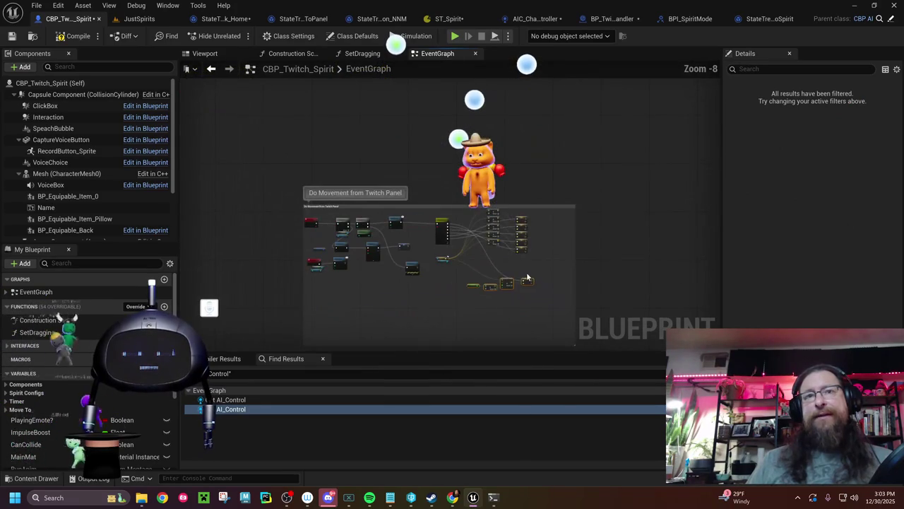
{"action": "left_click_drag", "start_coordinate": [515, 241], "coordinate": [502, 212]}
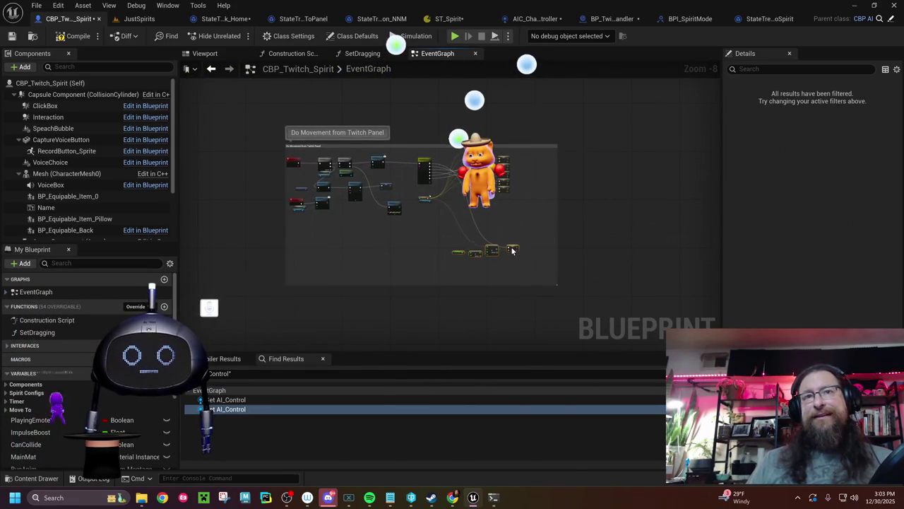
{"action": "scroll", "coordinate": [509, 248], "scroll_direction": "up", "scroll_amount": 7}
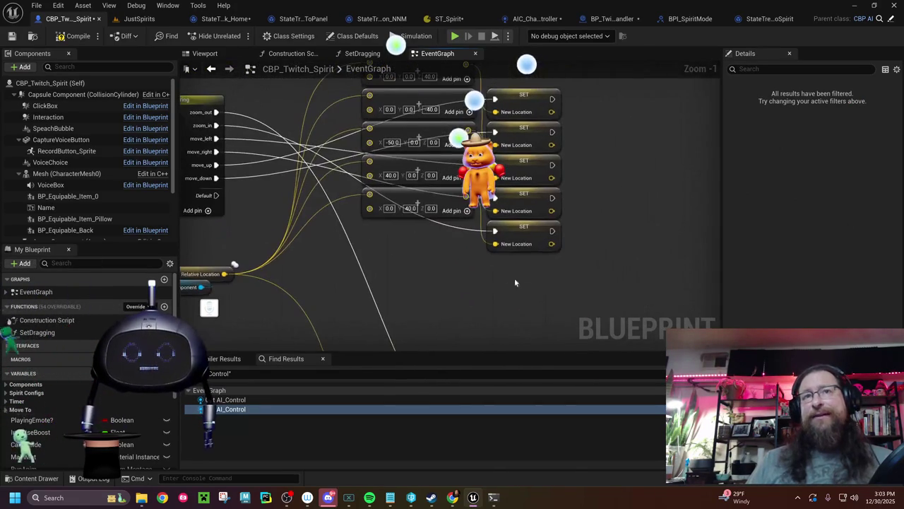
Move the 0, 40, 0 vector and its SET New Location node further down
{"action": "left_click", "coordinate": [452, 212]}
{"action": "left_click", "coordinate": [512, 238], "text": "ctrl"}
{"action": "left_click_drag", "start_coordinate": [446, 212], "coordinate": [439, 295]}
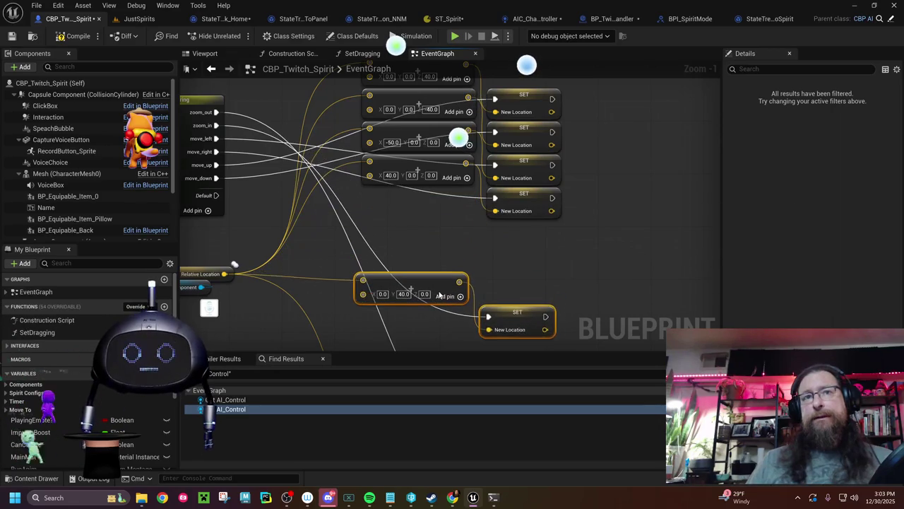
{"action": "left_click_drag", "start_coordinate": [462, 261], "coordinate": [450, 158]}
{"action": "scroll", "coordinate": [494, 258], "scroll_direction": "down", "scroll_amount": 9}
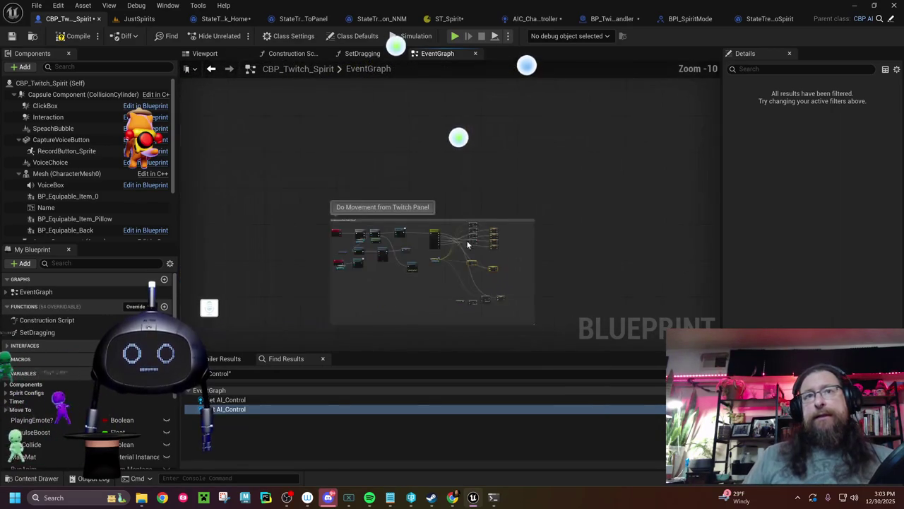
{"action": "scroll", "coordinate": [491, 261], "scroll_direction": "up", "scroll_amount": 4}
{"action": "left_click_drag", "start_coordinate": [491, 261], "coordinate": [484, 287]}
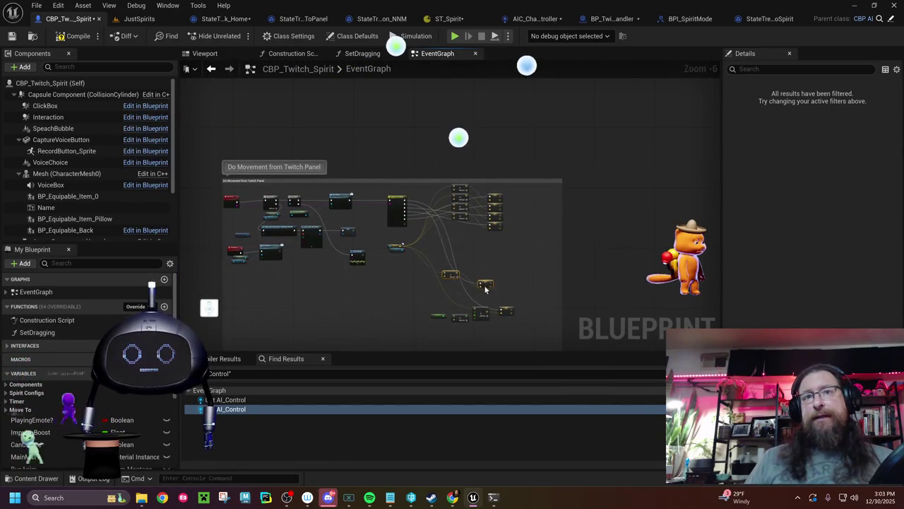
{"action": "scroll", "coordinate": [424, 286], "scroll_direction": "up", "scroll_amount": 6}
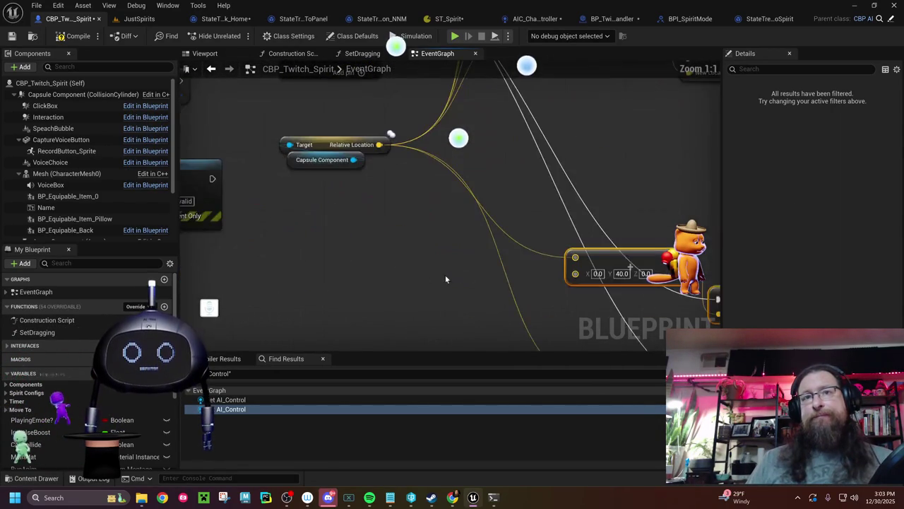
{"action": "left_click_drag", "start_coordinate": [424, 277], "coordinate": [317, 208]}
Split the 0, 40, 0 vector pin and wire a pasted Move Speed × 40.0 into Y
{"action": "right_click", "coordinate": [448, 204]}
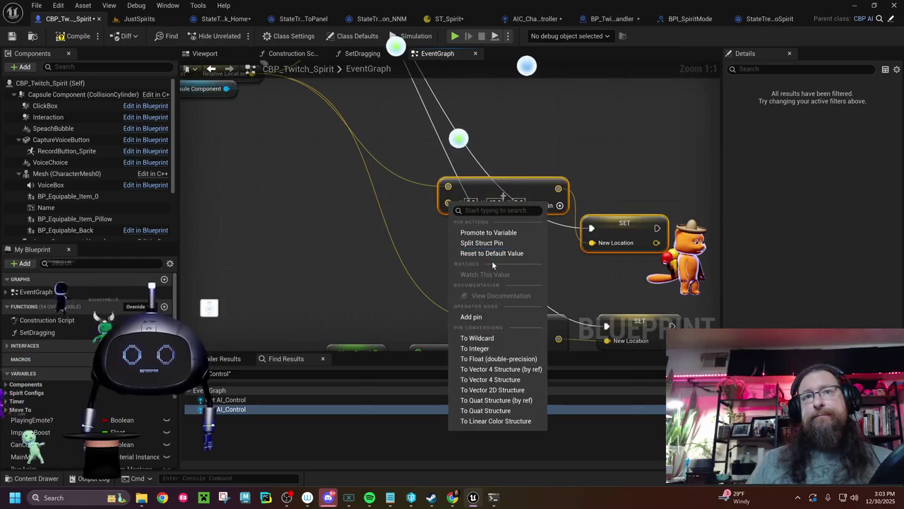
{"action": "left_click", "coordinate": [482, 243]}
{"action": "mouse_move", "coordinate": [383, 260]}
{"action": "left_mouse_down"}
{"action": "mouse_move", "coordinate": [333, 167]}
{"action": "mouse_move", "coordinate": [410, 269]}
{"action": "left_mouse_up"}
{"action": "left_click_drag", "start_coordinate": [352, 181], "coordinate": [361, 249]}
{"action": "left_click", "coordinate": [322, 186]}
{"action": "key", "text": "ctrl+v"}
{"action": "left_click_drag", "start_coordinate": [402, 184], "coordinate": [356, 177]}
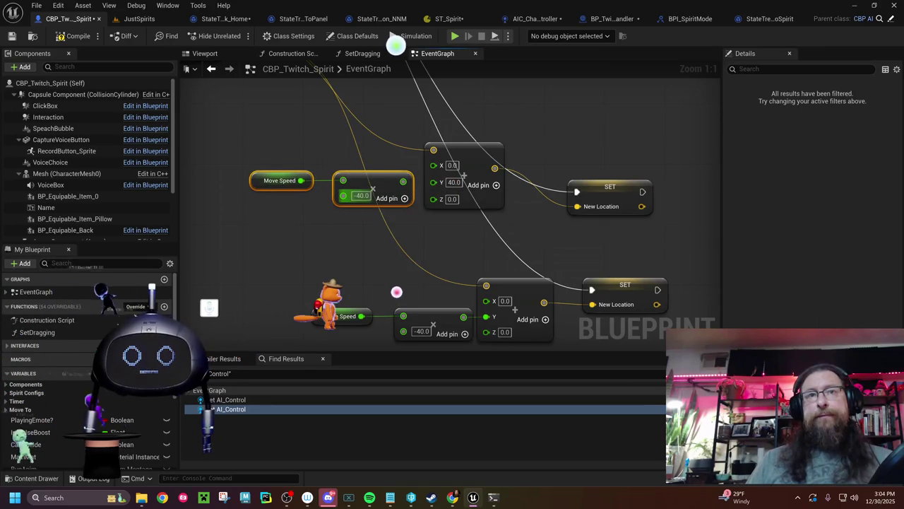
{"action": "key", "text": "Return"}
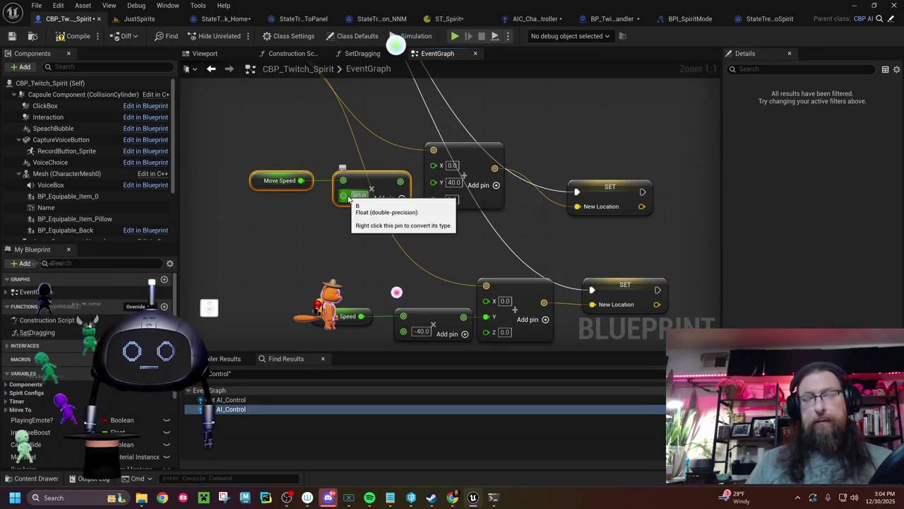
{"action": "left_click_drag", "start_coordinate": [399, 181], "coordinate": [433, 185]}
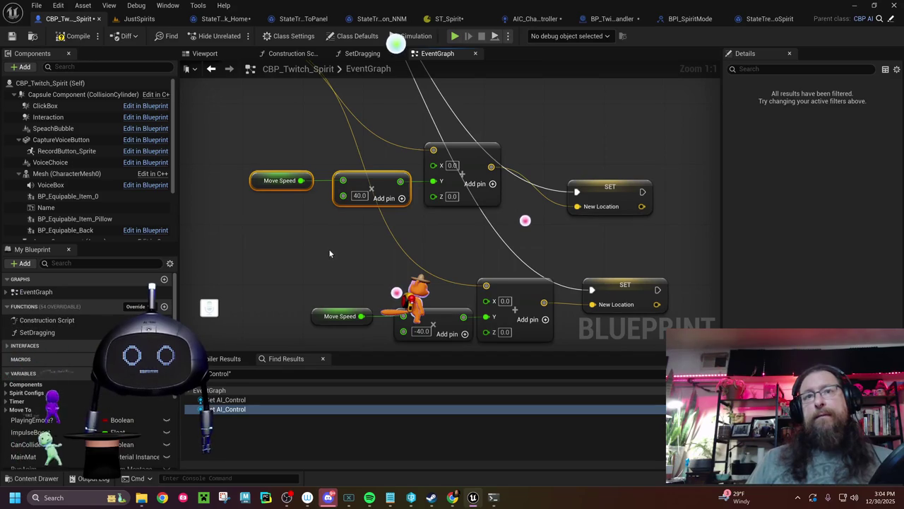
Reposition the new 40 Y chain with its SET New Location node lower in the graph
{"action": "left_click_drag", "start_coordinate": [253, 133], "coordinate": [449, 209]}
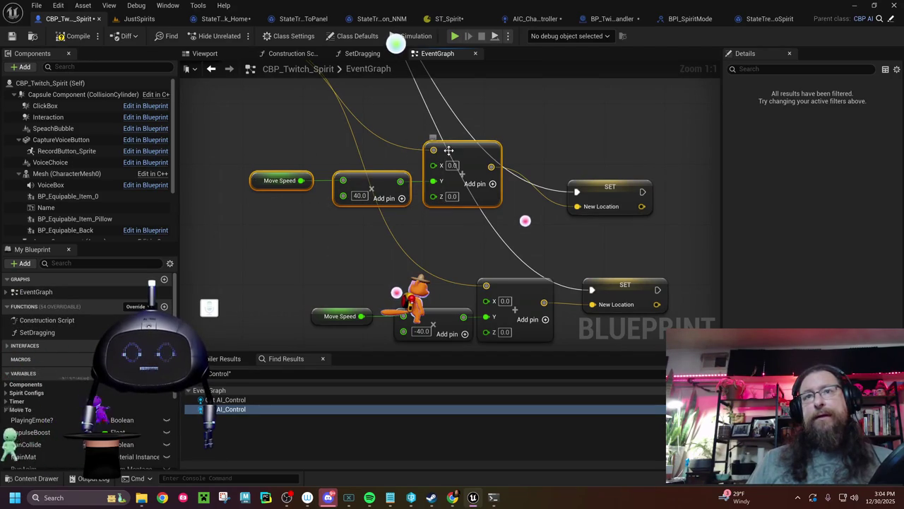
{"action": "left_click_drag", "start_coordinate": [449, 149], "coordinate": [497, 157]}
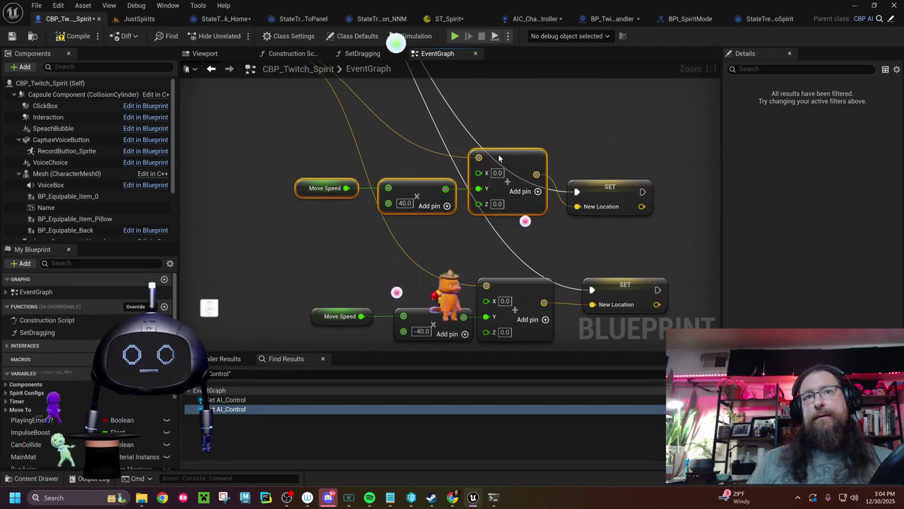
{"action": "mouse_move", "coordinate": [595, 192]}
{"action": "left_mouse_down"}
{"action": "mouse_move", "coordinate": [618, 183]}
{"action": "mouse_move", "coordinate": [610, 190]}
{"action": "left_mouse_up"}
{"action": "left_click_drag", "start_coordinate": [318, 139], "coordinate": [558, 226]}
{"action": "left_click", "coordinate": [617, 185], "text": "ctrl"}
{"action": "left_click_drag", "start_coordinate": [617, 184], "coordinate": [617, 228]}
{"action": "left_click_drag", "start_coordinate": [295, 135], "coordinate": [287, 313]}
{"action": "left_click_drag", "start_coordinate": [639, 304], "coordinate": [564, 282]}
Move the 40, 0, 0 vector and its SET node down and right
{"action": "left_click_drag", "start_coordinate": [441, 208], "coordinate": [443, 201]}
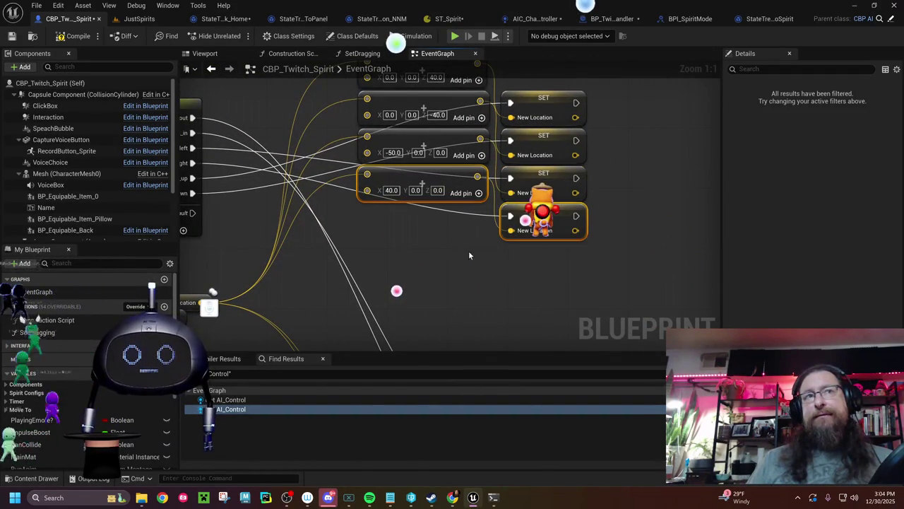
{"action": "left_click_drag", "start_coordinate": [458, 254], "coordinate": [539, 256]}
{"action": "mouse_move", "coordinate": [539, 180]}
{"action": "left_mouse_down"}
{"action": "mouse_move", "coordinate": [539, 297]}
{"action": "mouse_move", "coordinate": [456, 89]}
{"action": "mouse_move", "coordinate": [431, 65]}
{"action": "left_mouse_up"}
{"action": "mouse_move", "coordinate": [525, 148]}
{"action": "left_mouse_down"}
{"action": "mouse_move", "coordinate": [542, 208]}
{"action": "mouse_move", "coordinate": [563, 204]}
{"action": "mouse_move", "coordinate": [543, 200]}
{"action": "mouse_move", "coordinate": [567, 200]}
{"action": "left_mouse_up"}
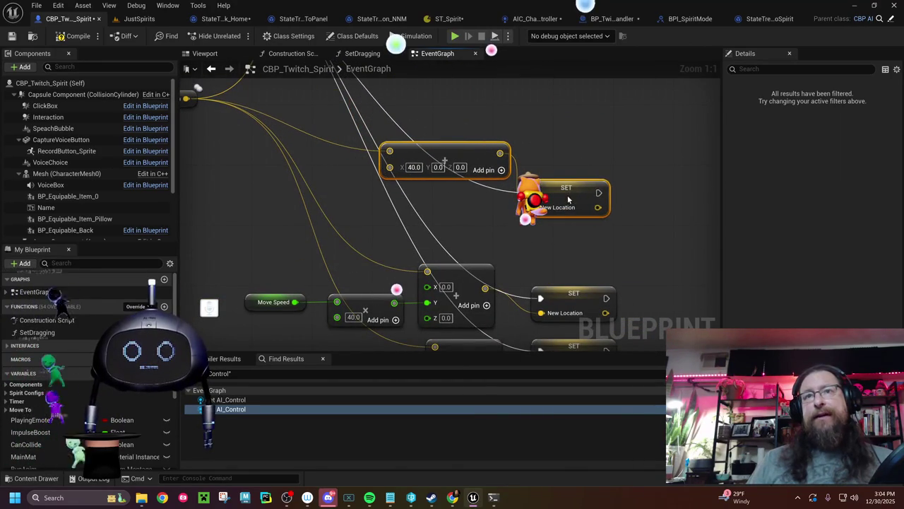
{"action": "right_click", "coordinate": [390, 167]}
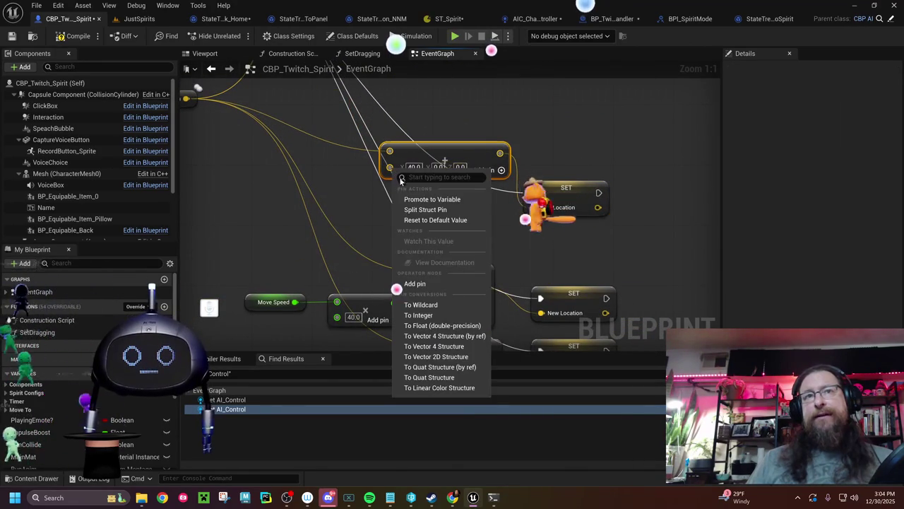
Split the 40, 0, 0 vector pin and wire a copied Move Speed × 40 into X
{"action": "left_click", "coordinate": [416, 210]}
{"action": "left_click_drag", "start_coordinate": [325, 217], "coordinate": [351, 191]}
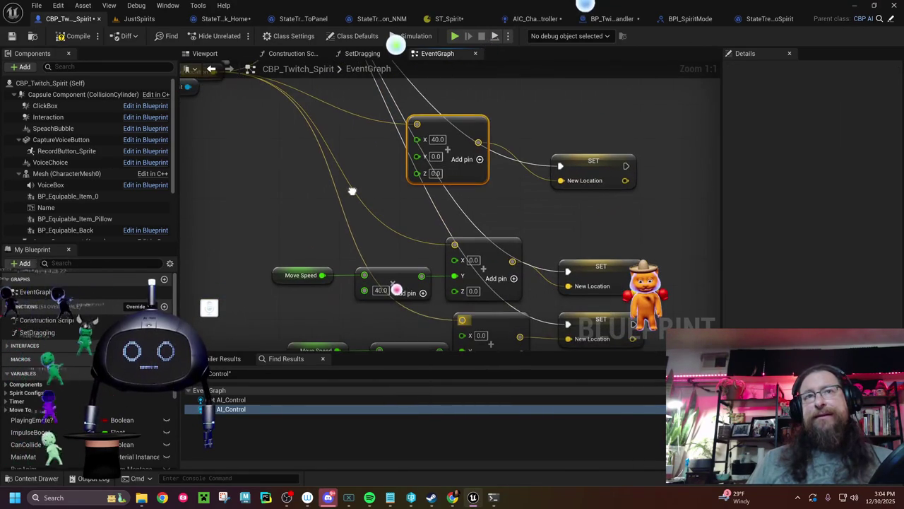
{"action": "left_click_drag", "start_coordinate": [468, 129], "coordinate": [508, 129]}
{"action": "left_click", "coordinate": [319, 252]}
{"action": "mouse_move", "coordinate": [318, 255]}
{"action": "left_mouse_down"}
{"action": "mouse_move", "coordinate": [392, 280]}
{"action": "mouse_move", "coordinate": [391, 269]}
{"action": "left_mouse_up"}
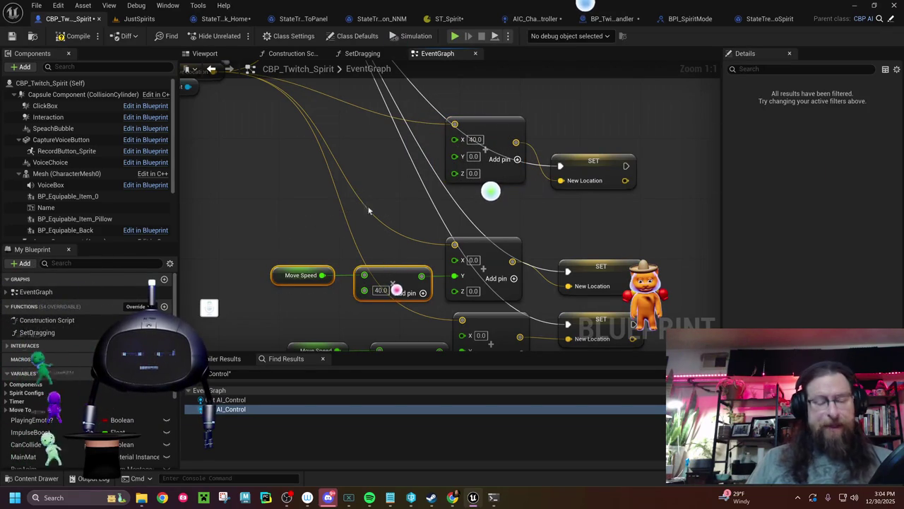
{"action": "key", "text": "ctrl+c"}
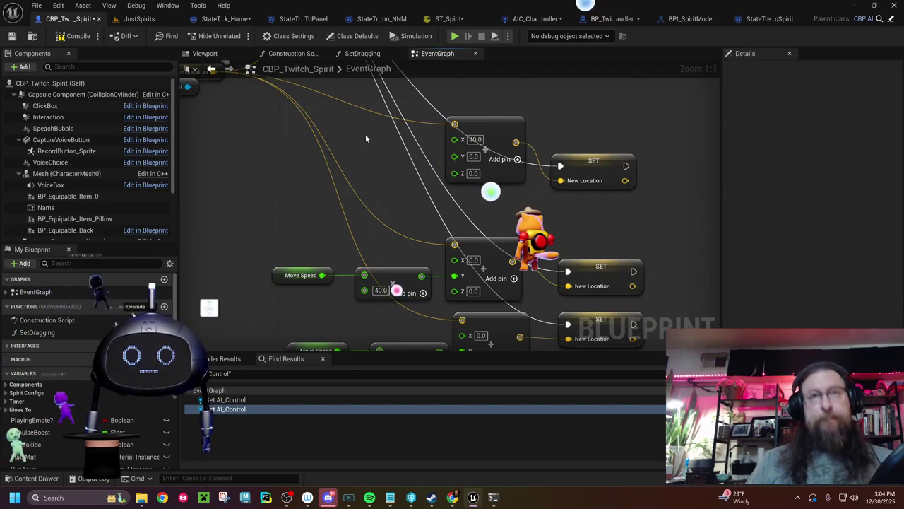
{"action": "key", "text": "ctrl+v"}
{"action": "mouse_move", "coordinate": [399, 141]}
{"action": "left_mouse_down"}
{"action": "mouse_move", "coordinate": [369, 131]}
{"action": "mouse_move", "coordinate": [452, 144]}
{"action": "left_mouse_up"}
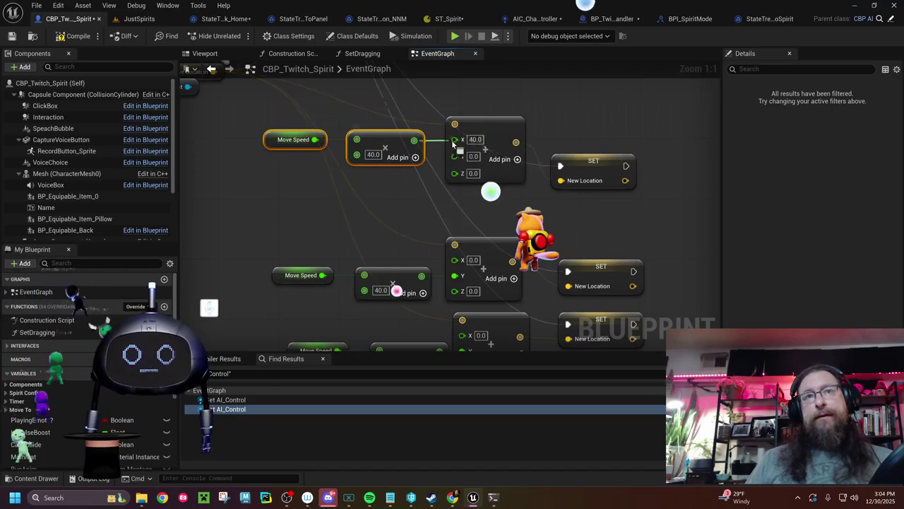
{"action": "left_click_drag", "start_coordinate": [346, 87], "coordinate": [330, 291]}
Move the -50 X vector and its SET New Location node lower, apart from the others
{"action": "mouse_move", "coordinate": [444, 249]}
{"action": "left_mouse_down"}
{"action": "mouse_move", "coordinate": [405, 267]}
{"action": "mouse_move", "coordinate": [438, 288]}
{"action": "mouse_move", "coordinate": [299, 184]}
{"action": "left_mouse_up"}
{"action": "mouse_move", "coordinate": [230, 165]}
{"action": "left_mouse_down"}
{"action": "mouse_move", "coordinate": [540, 252]}
{"action": "mouse_move", "coordinate": [534, 233]}
{"action": "mouse_move", "coordinate": [534, 268]}
{"action": "mouse_move", "coordinate": [471, 329]}
{"action": "left_mouse_up"}
{"action": "left_click", "coordinate": [401, 185]}
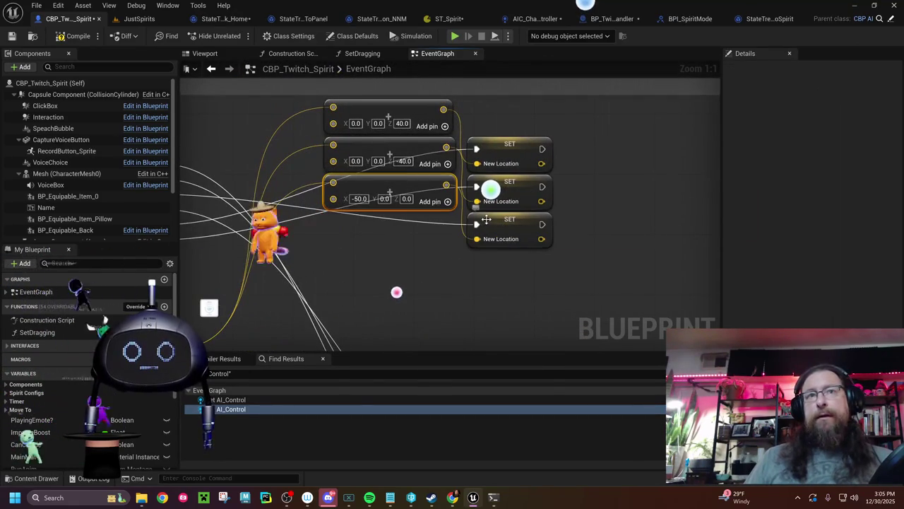
{"action": "left_click", "coordinate": [488, 226], "text": "ctrl"}
{"action": "mouse_move", "coordinate": [488, 226]}
{"action": "left_mouse_down"}
{"action": "mouse_move", "coordinate": [491, 327]}
{"action": "mouse_move", "coordinate": [425, 205]}
{"action": "mouse_move", "coordinate": [455, 242]}
{"action": "left_mouse_up"}
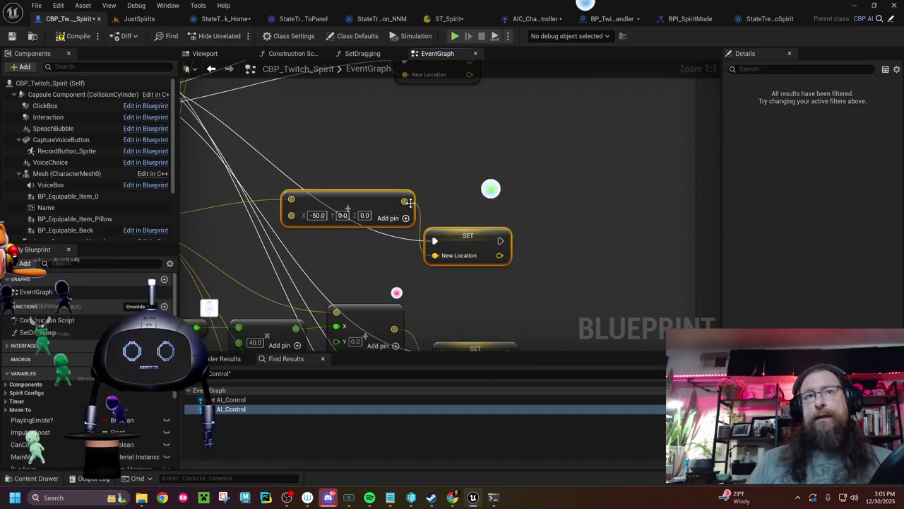
{"action": "left_click", "coordinate": [381, 237]}
{"action": "right_click", "coordinate": [292, 216]}
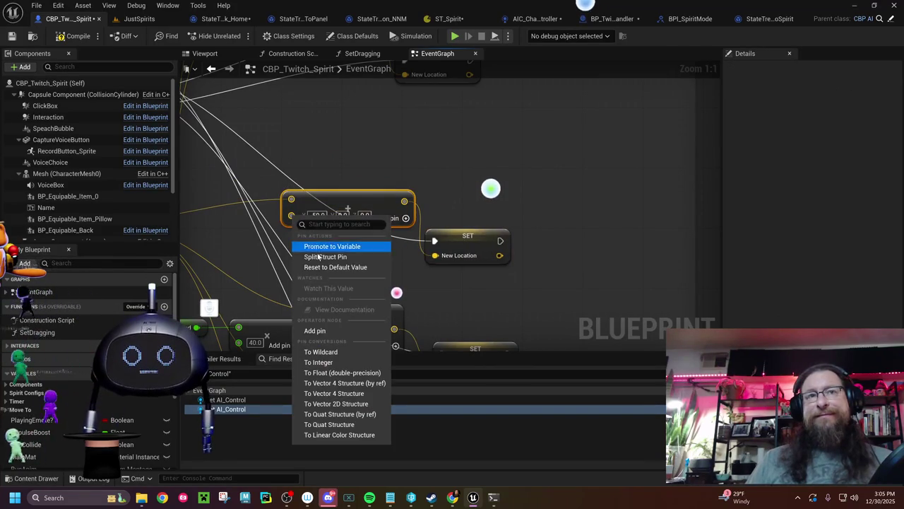
Split the -50 vector's pin and wire a pasted Move Speed × -40.0 into its X
{"action": "left_click", "coordinate": [318, 259]}
{"action": "mouse_move", "coordinate": [406, 226]}
{"action": "left_mouse_down"}
{"action": "mouse_move", "coordinate": [456, 237]}
{"action": "mouse_move", "coordinate": [473, 260]}
{"action": "mouse_move", "coordinate": [466, 272]}
{"action": "mouse_move", "coordinate": [481, 174]}
{"action": "left_mouse_up"}
{"action": "left_click", "coordinate": [473, 260]}
{"action": "mouse_move", "coordinate": [206, 258]}
{"action": "left_mouse_down"}
{"action": "mouse_move", "coordinate": [292, 284]}
{"action": "mouse_move", "coordinate": [324, 272]}
{"action": "left_mouse_up"}
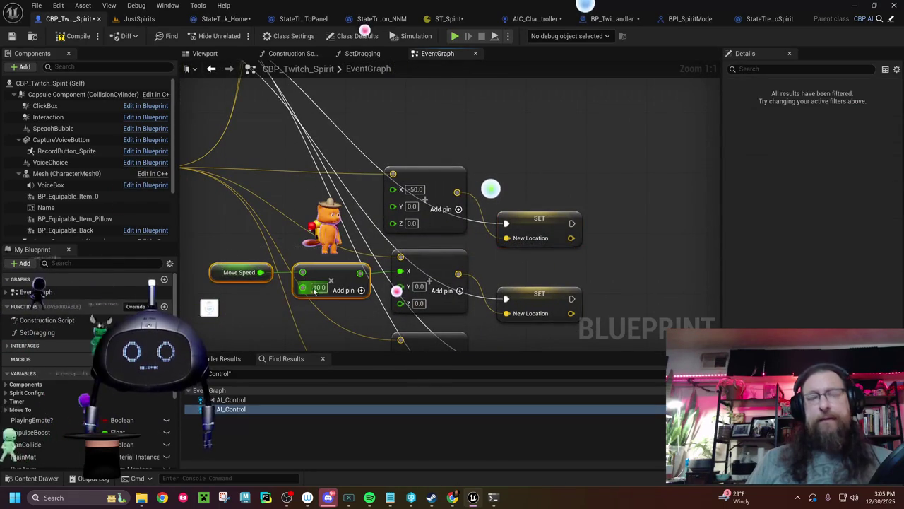
{"action": "left_click", "coordinate": [267, 183]}
{"action": "key", "text": "ctrl+v"}
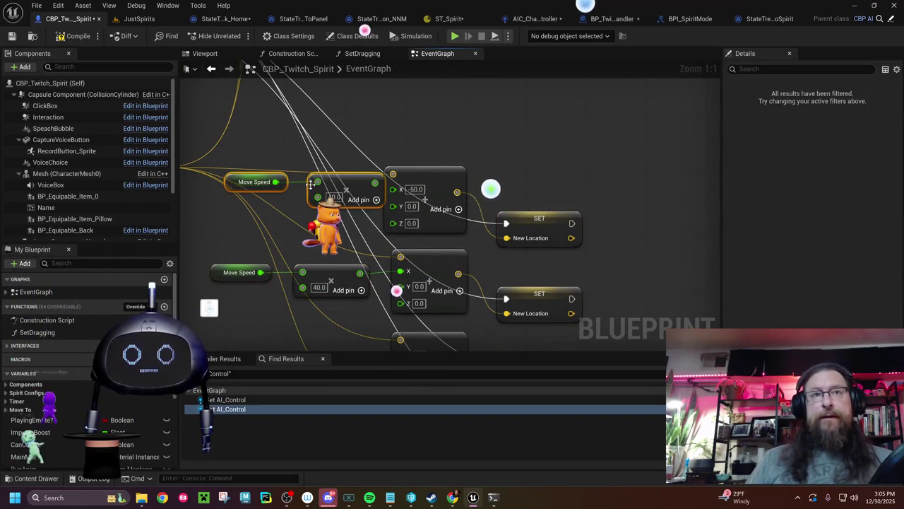
{"action": "left_click", "coordinate": [304, 196]}
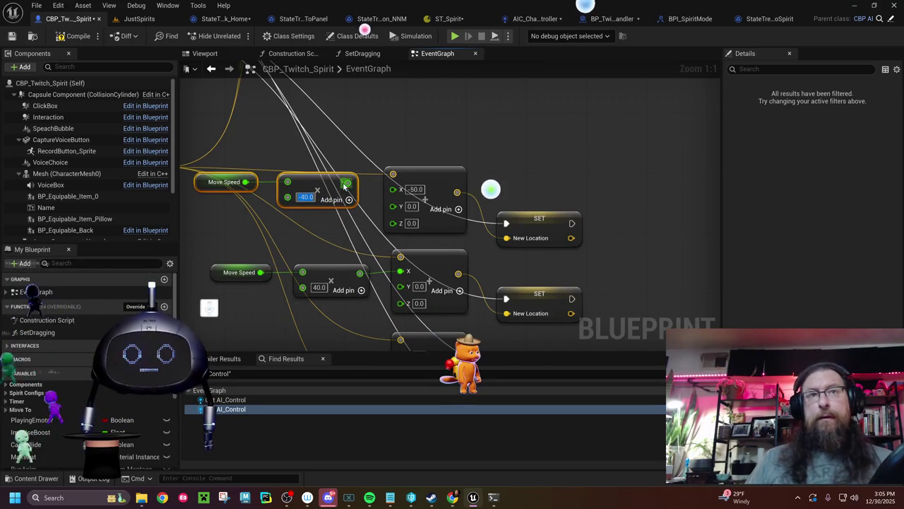
{"action": "left_click_drag", "start_coordinate": [346, 183], "coordinate": [392, 189]}
{"action": "left_click_drag", "start_coordinate": [382, 138], "coordinate": [410, 168]}
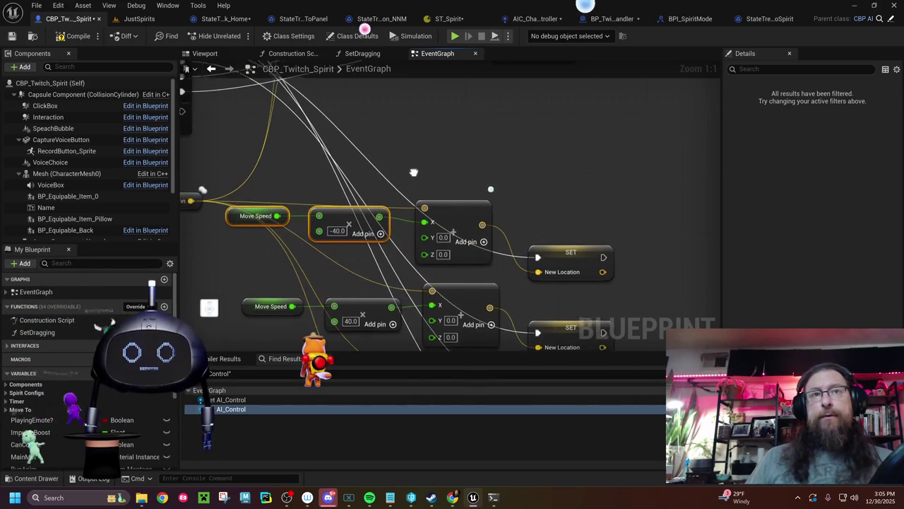
{"action": "mouse_move", "coordinate": [343, 222]}
{"action": "left_mouse_down"}
{"action": "mouse_move", "coordinate": [399, 226]}
{"action": "mouse_move", "coordinate": [420, 126]}
{"action": "mouse_move", "coordinate": [416, 137]}
{"action": "left_mouse_up"}
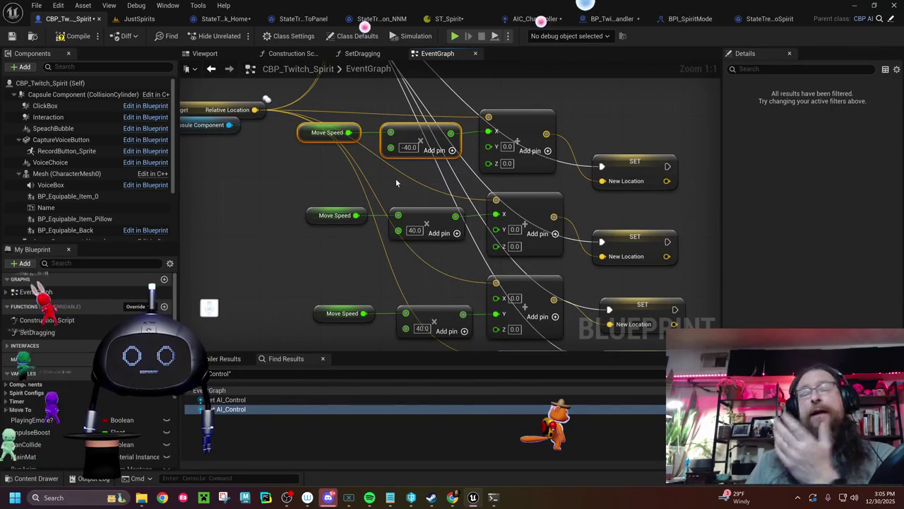
{"action": "mouse_move", "coordinate": [517, 93]}
{"action": "left_mouse_down"}
{"action": "mouse_move", "coordinate": [516, 169]}
{"action": "mouse_move", "coordinate": [487, 274]}
{"action": "left_mouse_up"}
{"action": "left_click", "coordinate": [507, 161]}
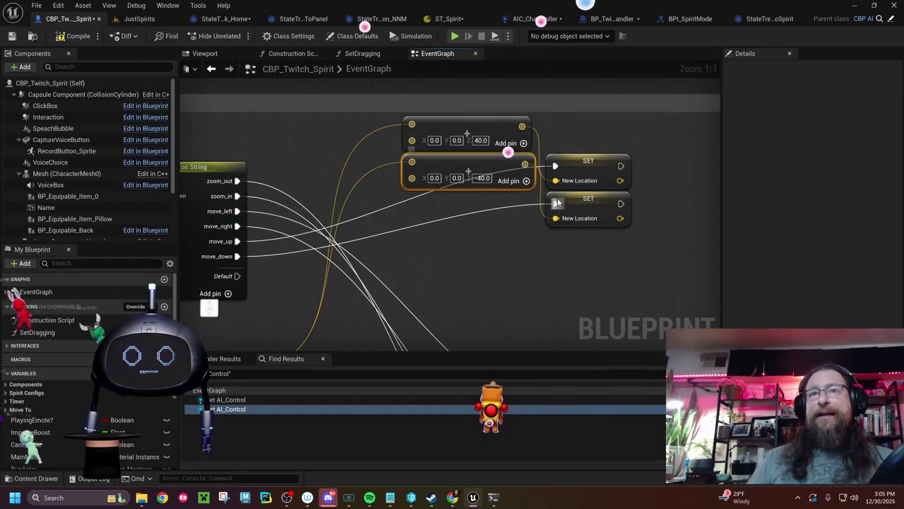
Reposition the Z -40 vector and its SET New Location node to the right
{"action": "left_click", "coordinate": [577, 203], "text": "ctrl"}
{"action": "left_click_drag", "start_coordinate": [577, 203], "coordinate": [574, 160]}
{"action": "mouse_move", "coordinate": [474, 127]}
{"action": "left_mouse_down"}
{"action": "mouse_move", "coordinate": [428, 218]}
{"action": "mouse_move", "coordinate": [417, 212]}
{"action": "mouse_move", "coordinate": [405, 224]}
{"action": "mouse_move", "coordinate": [457, 226]}
{"action": "mouse_move", "coordinate": [445, 128]}
{"action": "mouse_move", "coordinate": [505, 129]}
{"action": "mouse_move", "coordinate": [574, 164]}
{"action": "left_mouse_up"}
{"action": "left_click", "coordinate": [508, 150]}
{"action": "left_click_drag", "start_coordinate": [479, 133], "coordinate": [536, 141]}
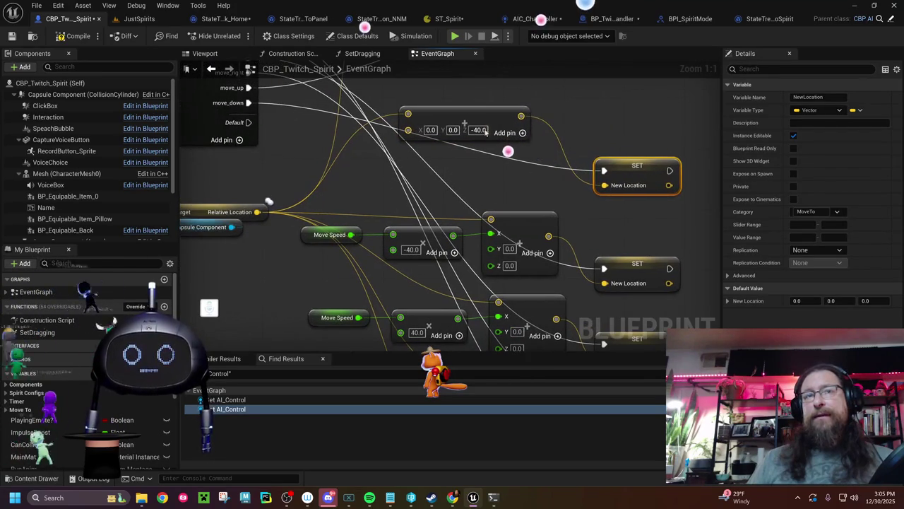
{"action": "left_click_drag", "start_coordinate": [469, 125], "coordinate": [507, 131]}
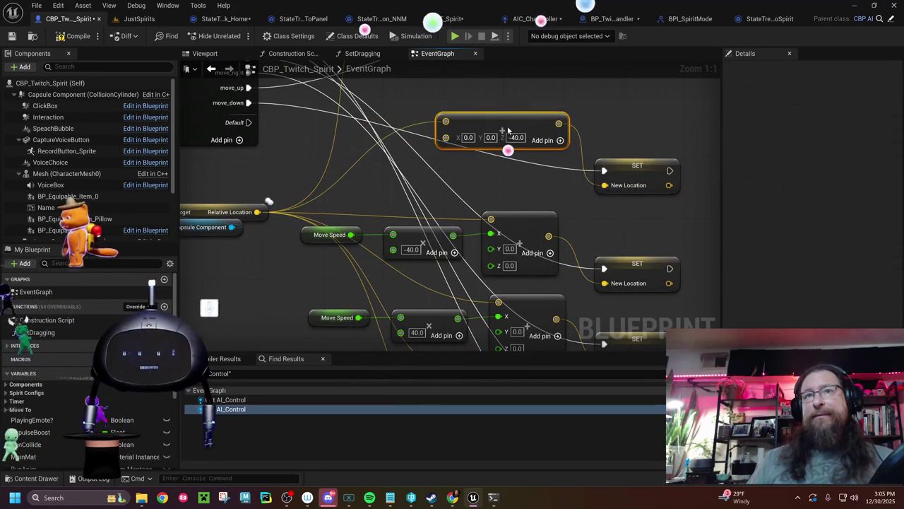
Split the Z -40 vector's pin and paste Move Speed × -40 beside it for Z
{"action": "right_click", "coordinate": [446, 137]}
{"action": "left_click", "coordinate": [469, 179]}
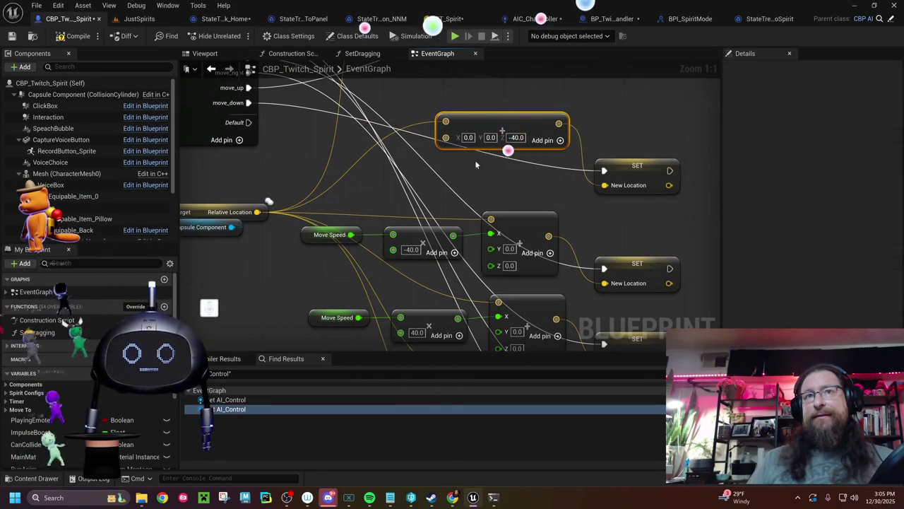
{"action": "left_click_drag", "start_coordinate": [511, 129], "coordinate": [523, 130]}
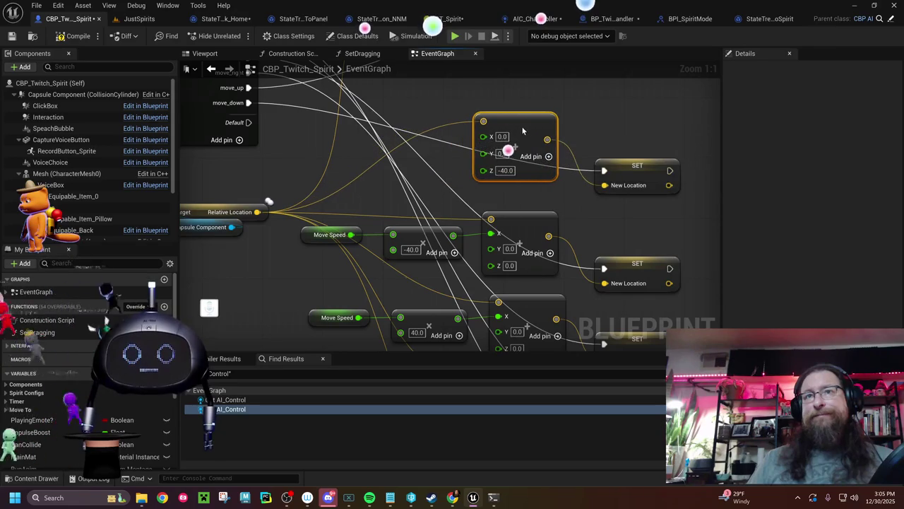
{"action": "left_click_drag", "start_coordinate": [338, 212], "coordinate": [424, 247]}
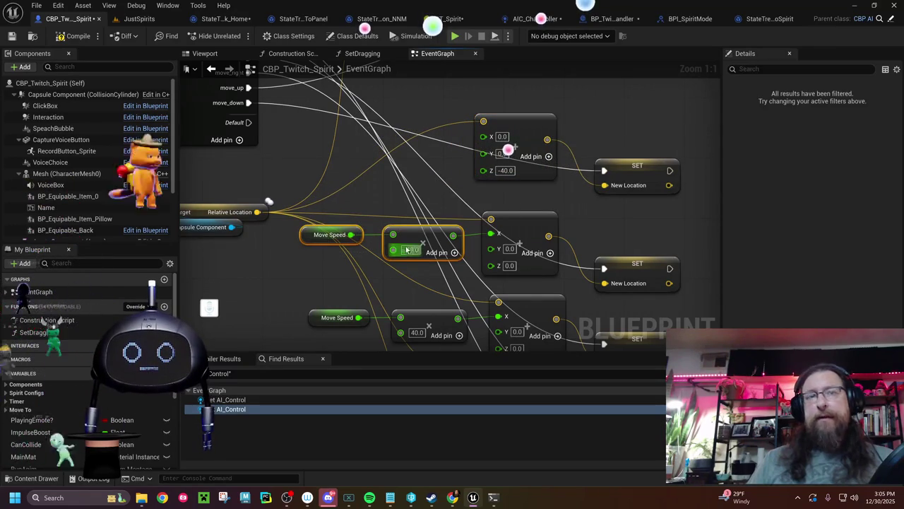
{"action": "key", "text": "ctrl+c"}
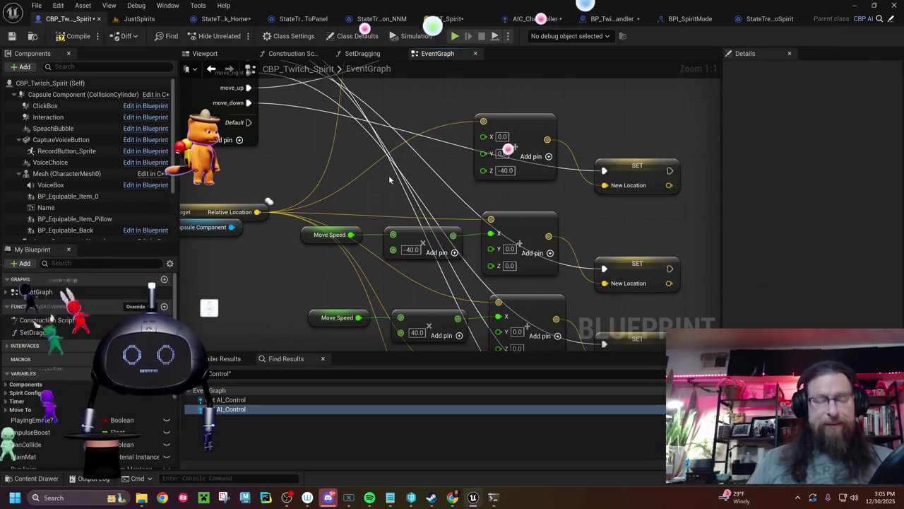
{"action": "key", "text": "ctrl+v"}
{"action": "mouse_move", "coordinate": [412, 178]}
{"action": "left_mouse_down"}
{"action": "mouse_move", "coordinate": [408, 150]}
{"action": "mouse_move", "coordinate": [471, 178]}
{"action": "mouse_move", "coordinate": [482, 170]}
{"action": "left_mouse_up"}
{"action": "scroll", "coordinate": [453, 198], "scroll_direction": "down", "scroll_amount": 12}
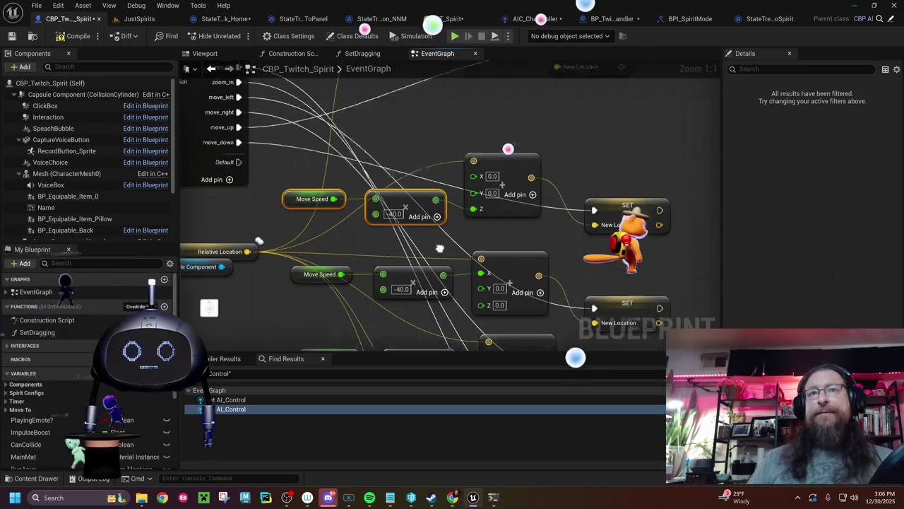
{"action": "scroll", "coordinate": [400, 193], "scroll_direction": "up", "scroll_amount": 10}
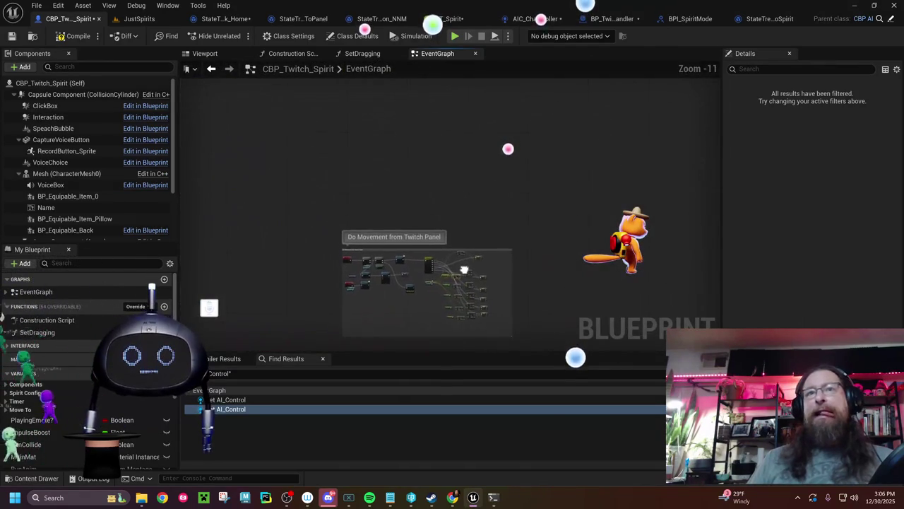
Split the Z 40 vector's pin and move it with its SET node down-right
{"action": "left_click_drag", "start_coordinate": [388, 104], "coordinate": [329, 224]}
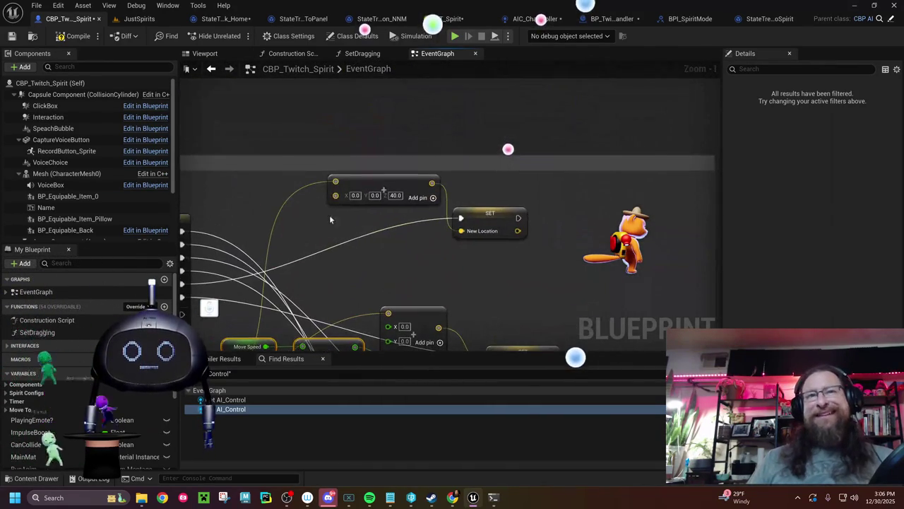
{"action": "right_click", "coordinate": [338, 196]}
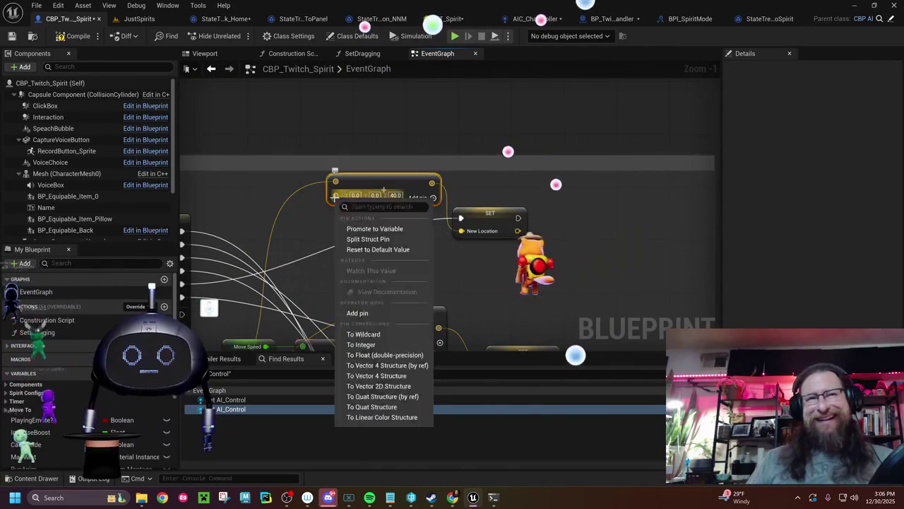
{"action": "left_click", "coordinate": [366, 238]}
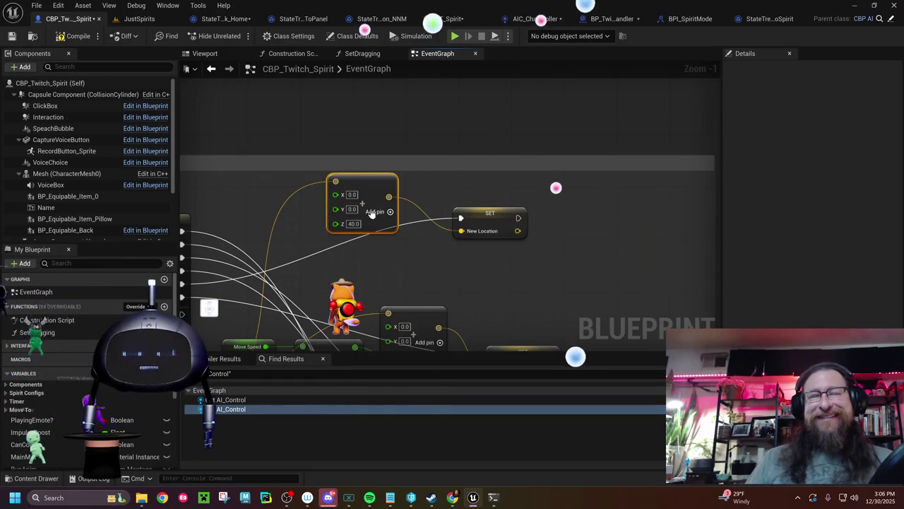
{"action": "left_click", "coordinate": [490, 220], "text": "ctrl"}
{"action": "mouse_move", "coordinate": [490, 220]}
{"action": "left_mouse_down"}
{"action": "mouse_move", "coordinate": [544, 253]}
{"action": "mouse_move", "coordinate": [544, 279]}
{"action": "left_mouse_up"}
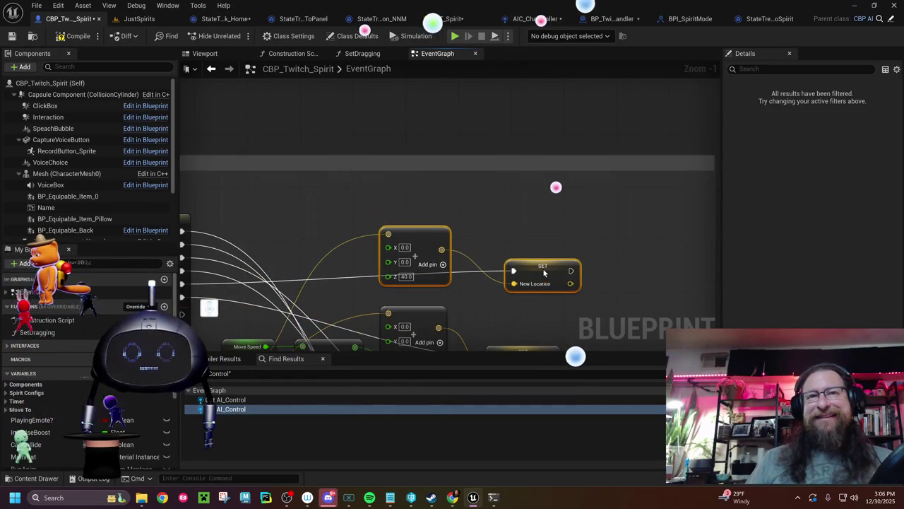
Duplicate Move Speed and Multiply, set the multiplier to 40, and wire it into Z
{"action": "left_click_drag", "start_coordinate": [247, 229], "coordinate": [339, 257]}
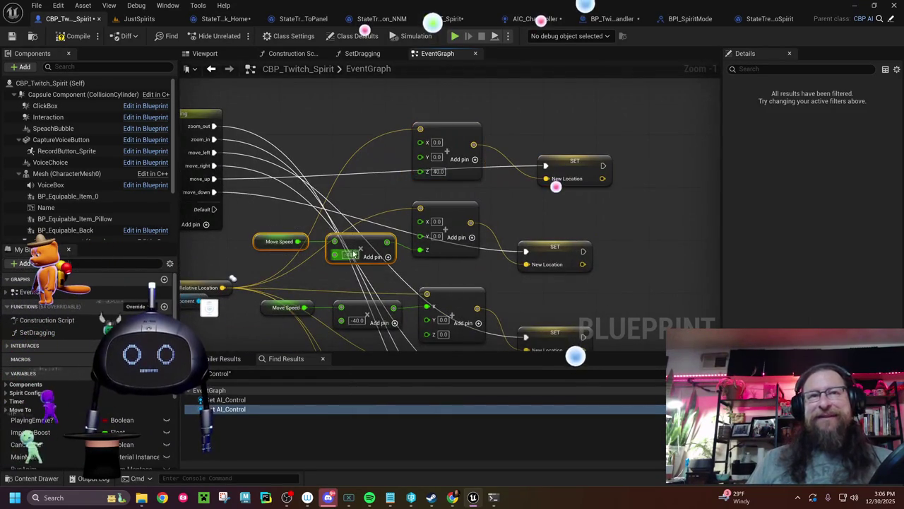
{"action": "key", "text": "ctrl+w"}
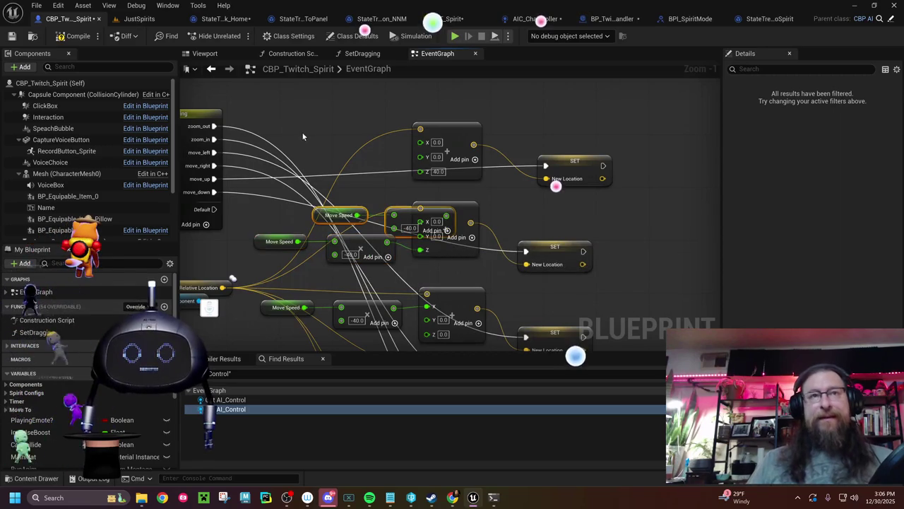
{"action": "left_click_drag", "start_coordinate": [341, 215], "coordinate": [289, 139]}
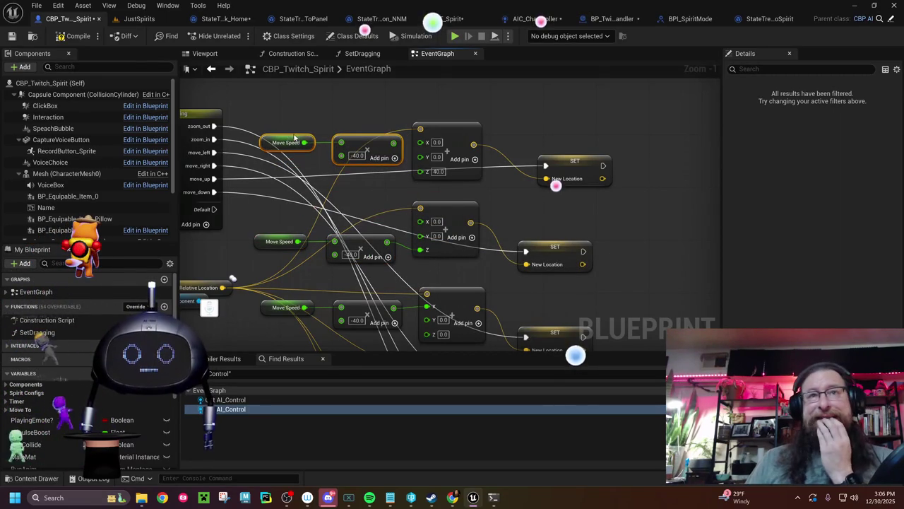
{"action": "left_click", "coordinate": [357, 156]}
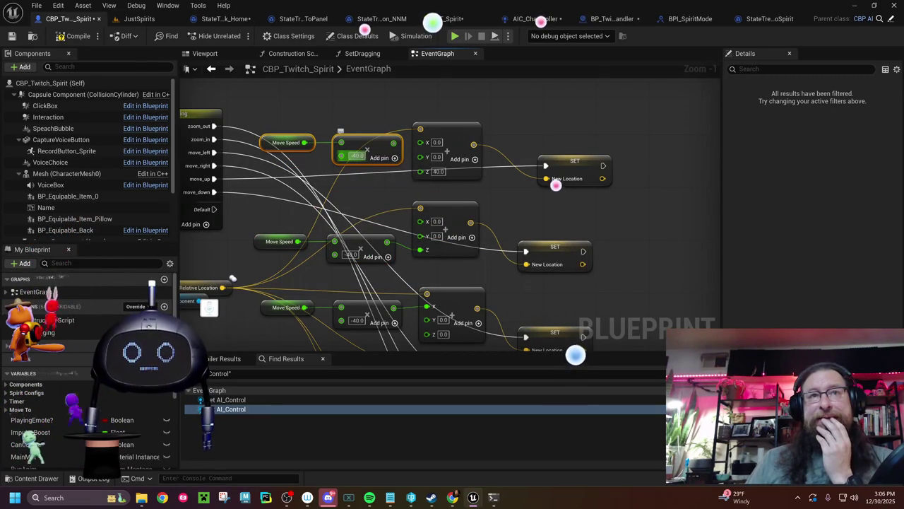
{"action": "type", "text": "40"}
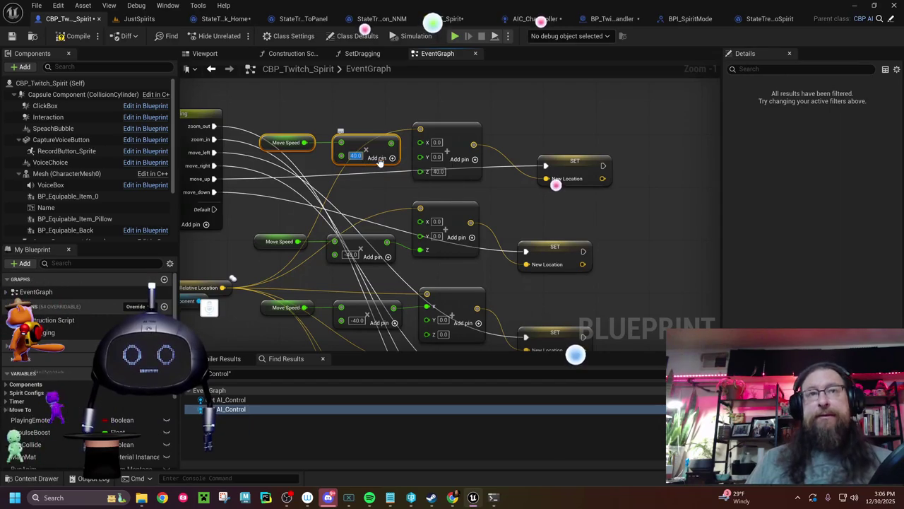
{"action": "left_click_drag", "start_coordinate": [392, 157], "coordinate": [421, 171]}
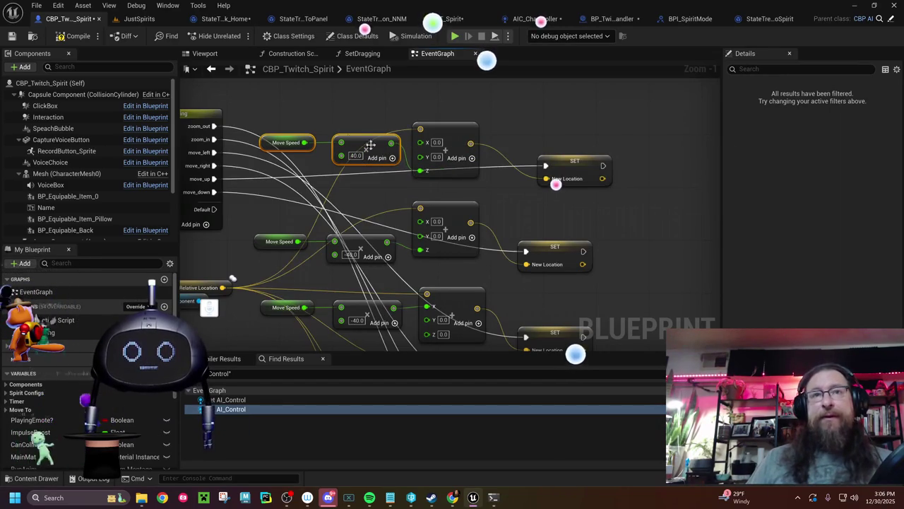
{"action": "left_click_drag", "start_coordinate": [365, 150], "coordinate": [355, 172]}
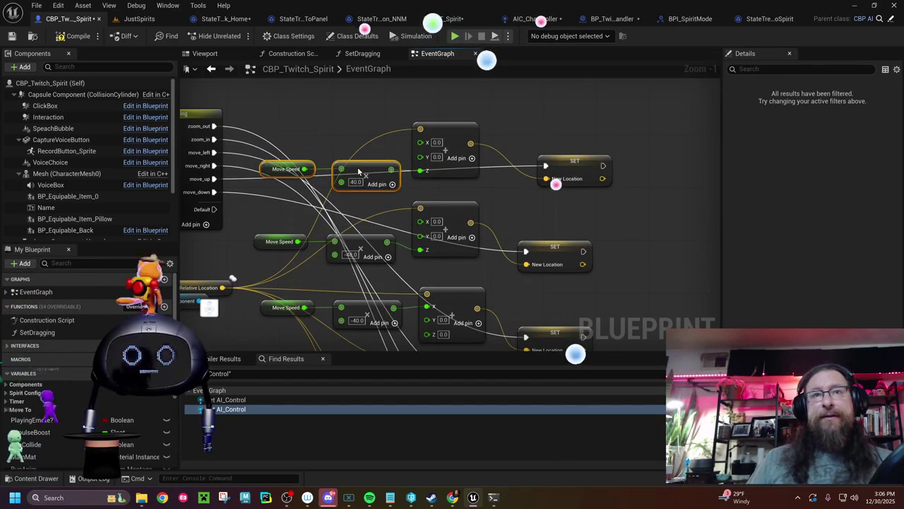
{"action": "left_click_drag", "start_coordinate": [369, 215], "coordinate": [390, 209]}
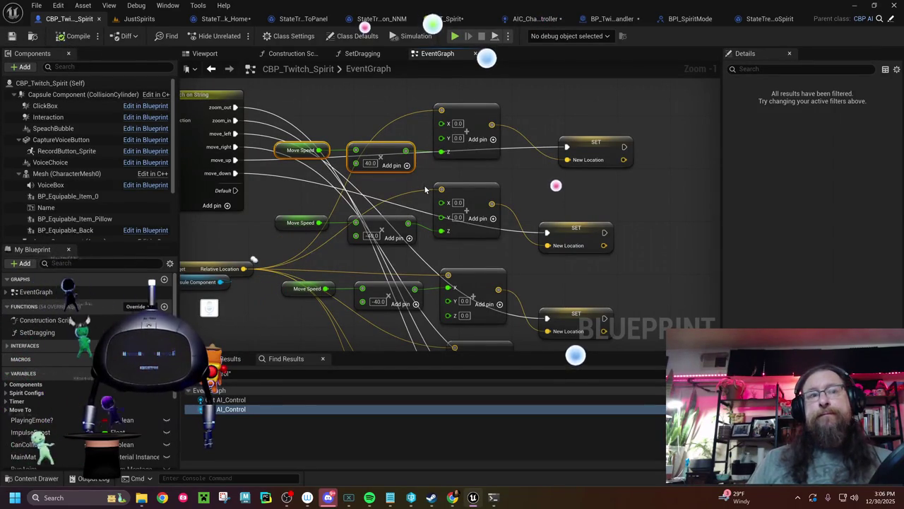
{"action": "key", "text": "ctrl+space"}
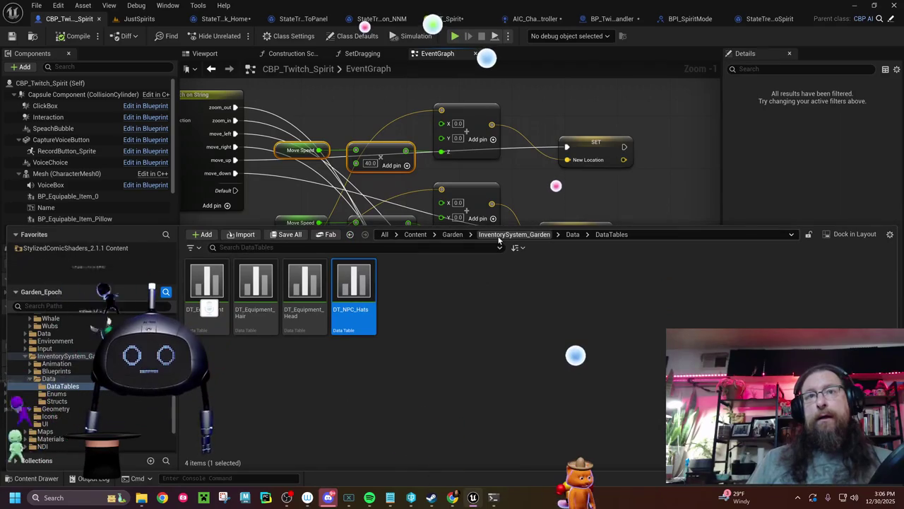
Browse to Garden > Blueprints > Pickup > ChildClass and open BP_Pickup_Speed
{"action": "left_click", "coordinate": [454, 234]}
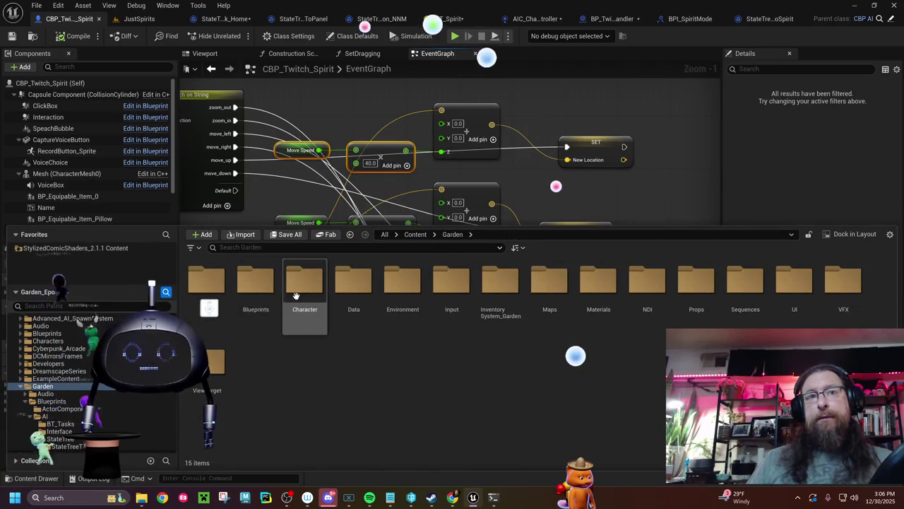
{"action": "double_click", "coordinate": [258, 292]}
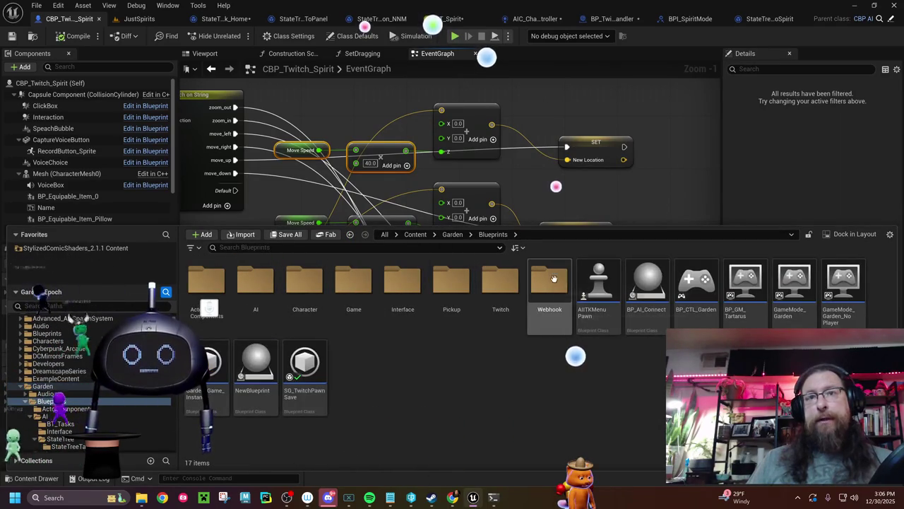
{"action": "double_click", "coordinate": [452, 287]}
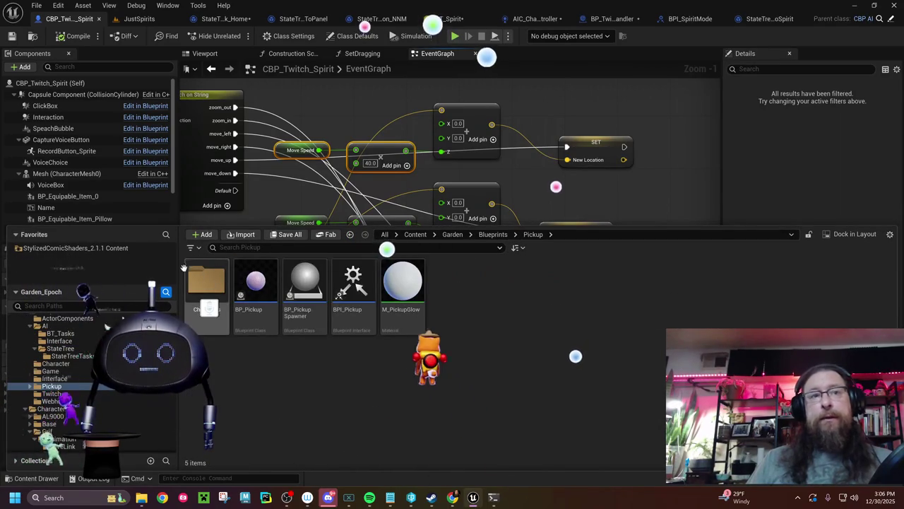
{"action": "left_click", "coordinate": [208, 277]}
{"action": "double_click", "coordinate": [208, 277]}
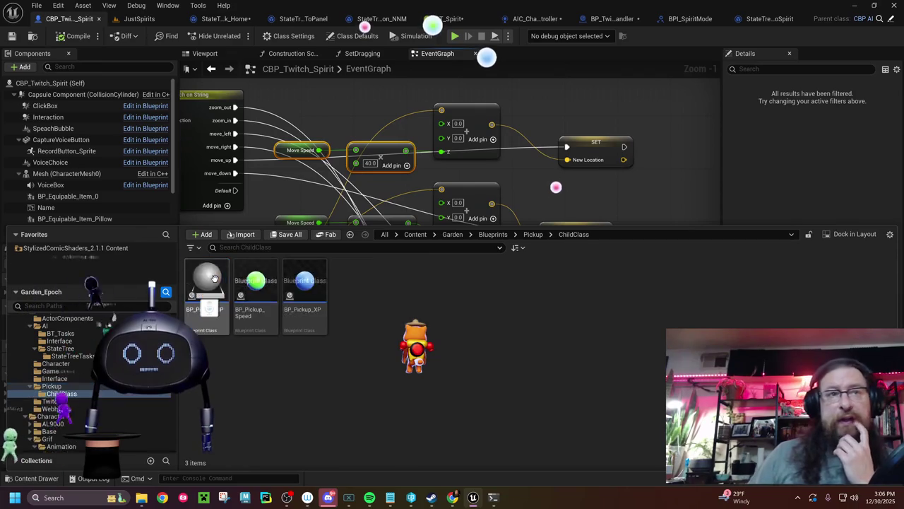
{"action": "left_click", "coordinate": [256, 286]}
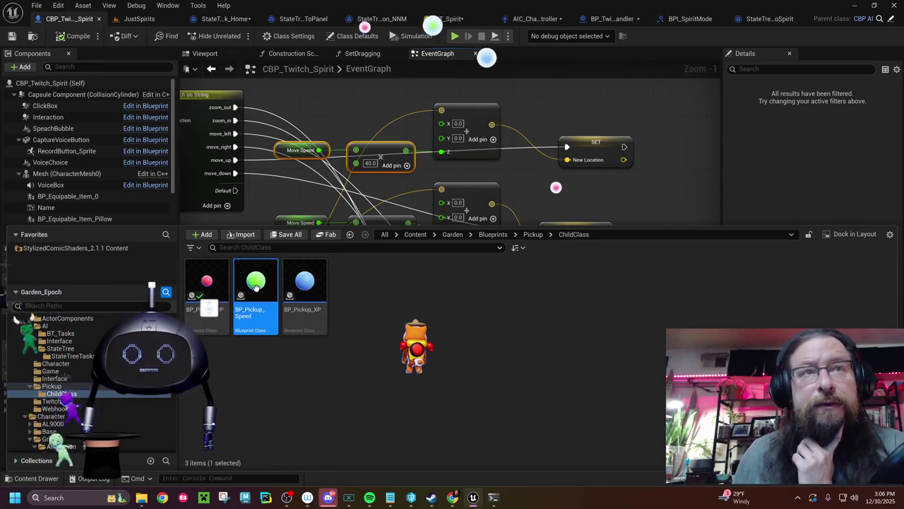
{"action": "key", "text": "Return"}
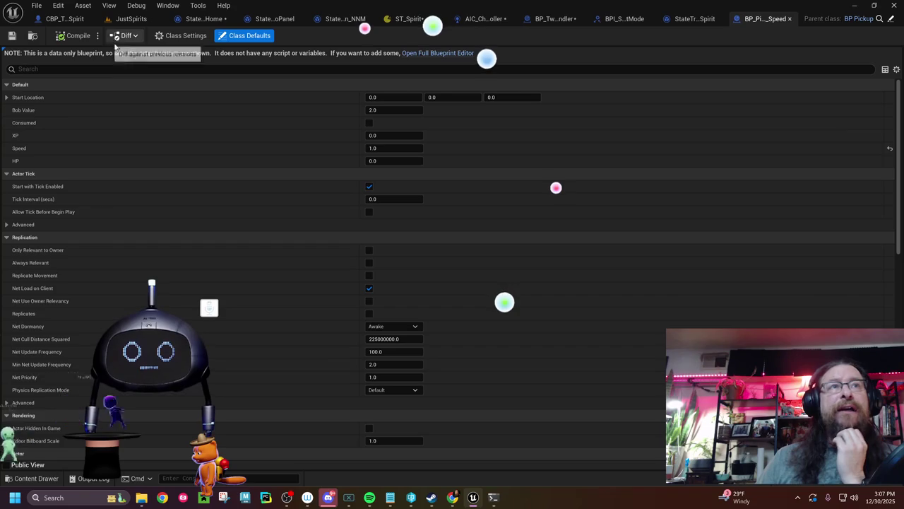
Open BP_Pickup_Speed in the full Blueprint editor and inspect its Sphere component in the Viewport
{"action": "left_click", "coordinate": [428, 57]}
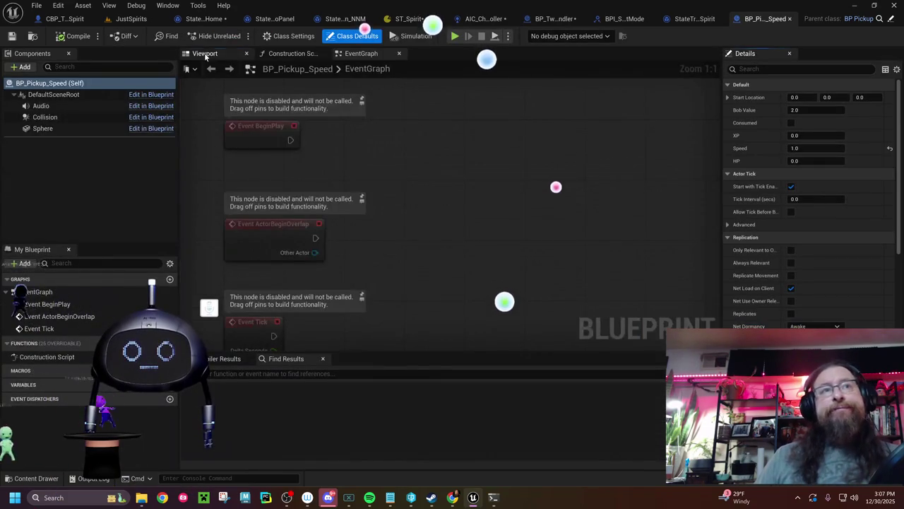
{"action": "left_click", "coordinate": [204, 54]}
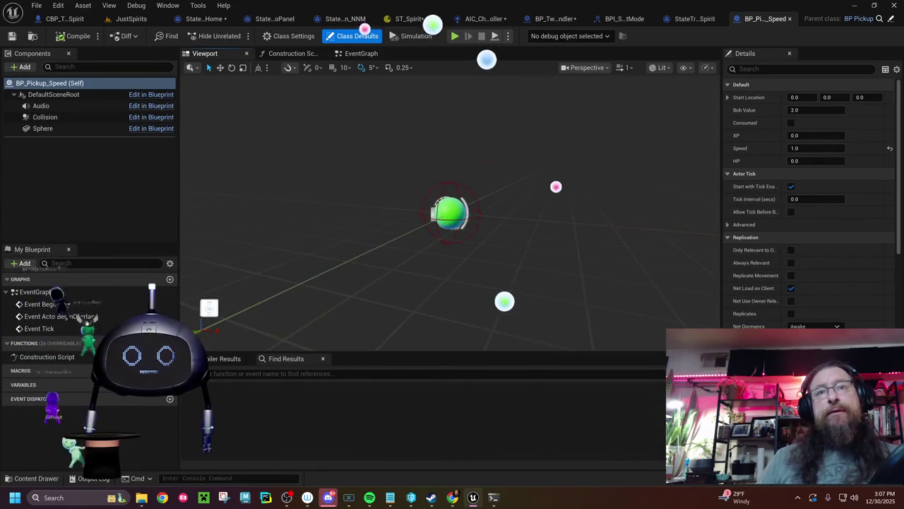
{"action": "left_click", "coordinate": [43, 127]}
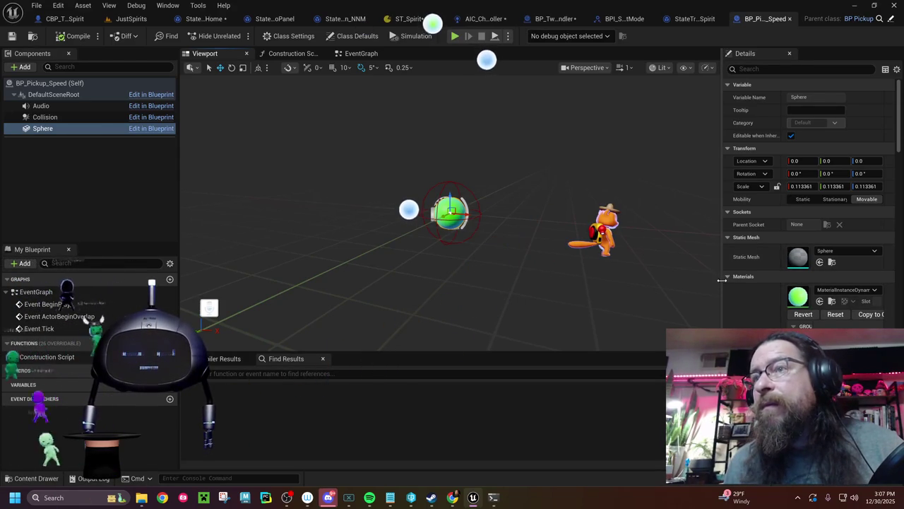
{"action": "left_click_drag", "start_coordinate": [719, 277], "coordinate": [695, 276]}
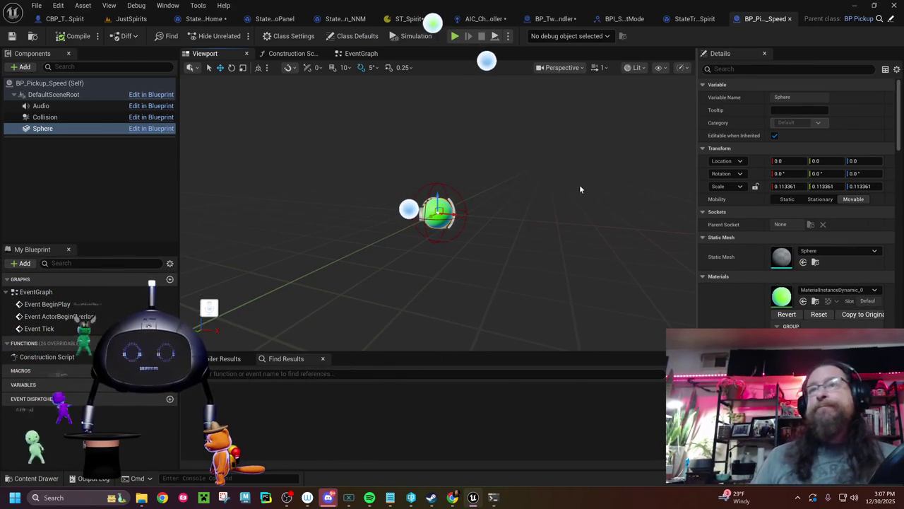
{"action": "scroll", "coordinate": [733, 288], "scroll_direction": "down", "scroll_amount": 3}
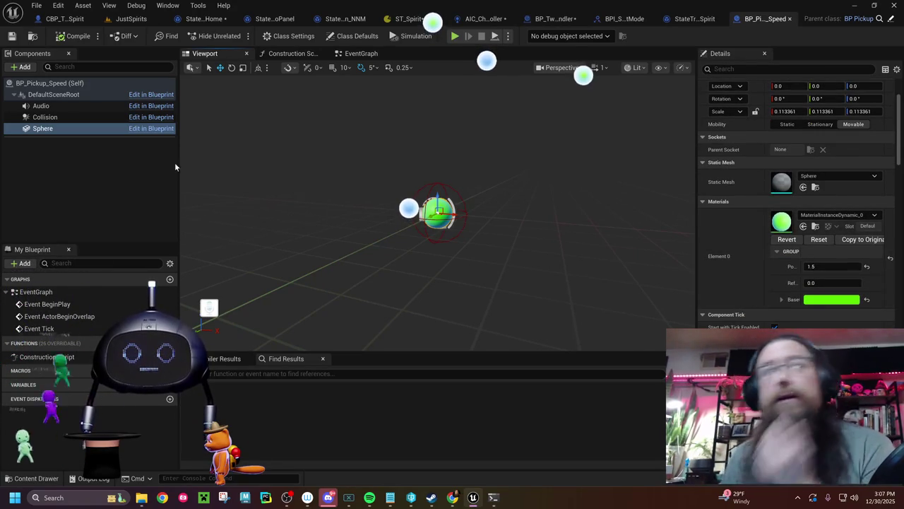
Return to BP_Pickup_Speed's class defaults and select the Speed value of 1.0
{"action": "left_click", "coordinate": [94, 82]}
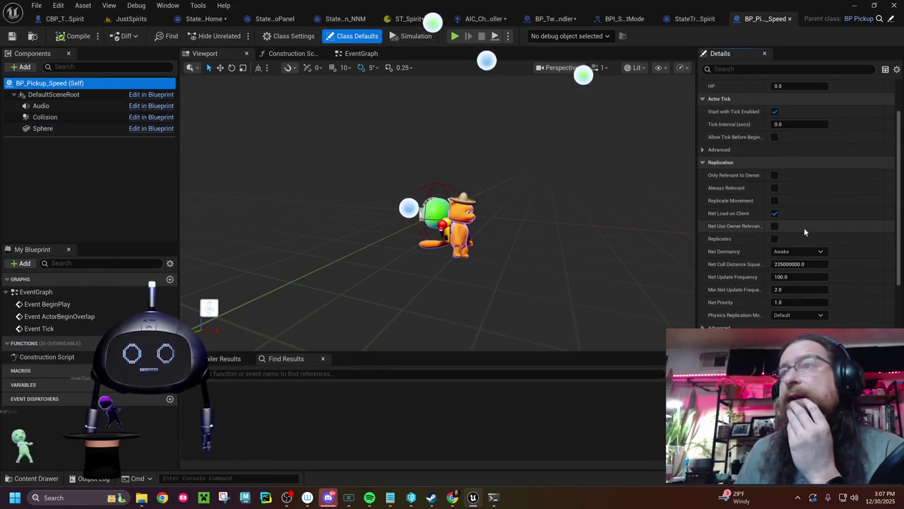
{"action": "scroll", "coordinate": [789, 226], "scroll_direction": "up", "scroll_amount": 2}
{"action": "scroll", "coordinate": [788, 224], "scroll_direction": "up", "scroll_amount": 2}
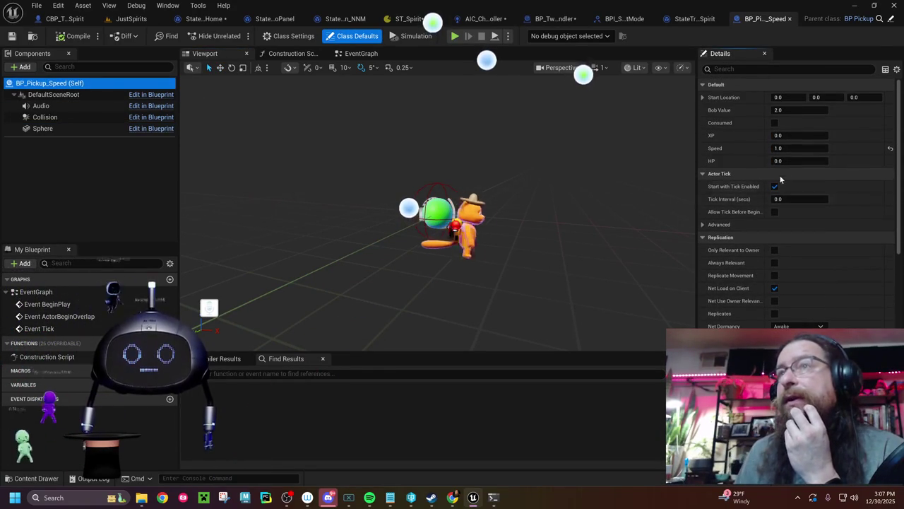
{"action": "left_click", "coordinate": [780, 148]}
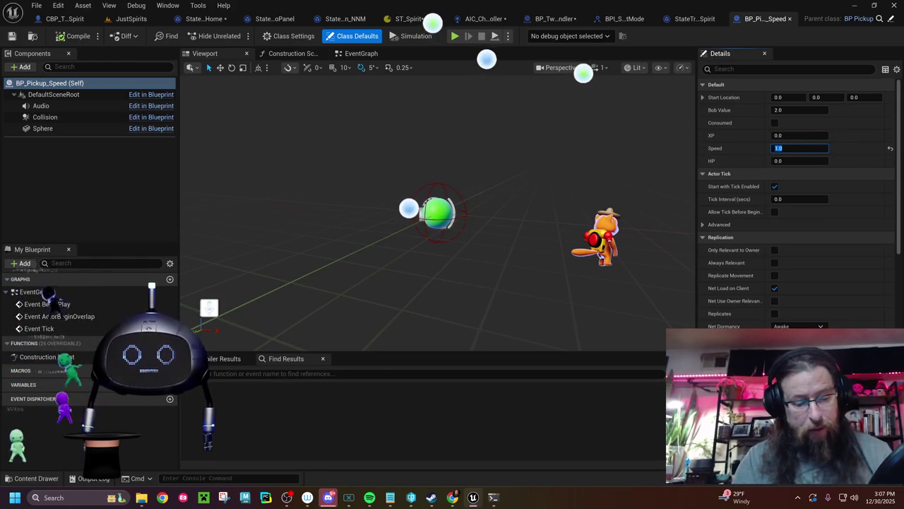
Set Speed to 0.1, save with Check Out, and return to CBP_Twitch_Spirit
{"action": "type", "text": "0.1"}
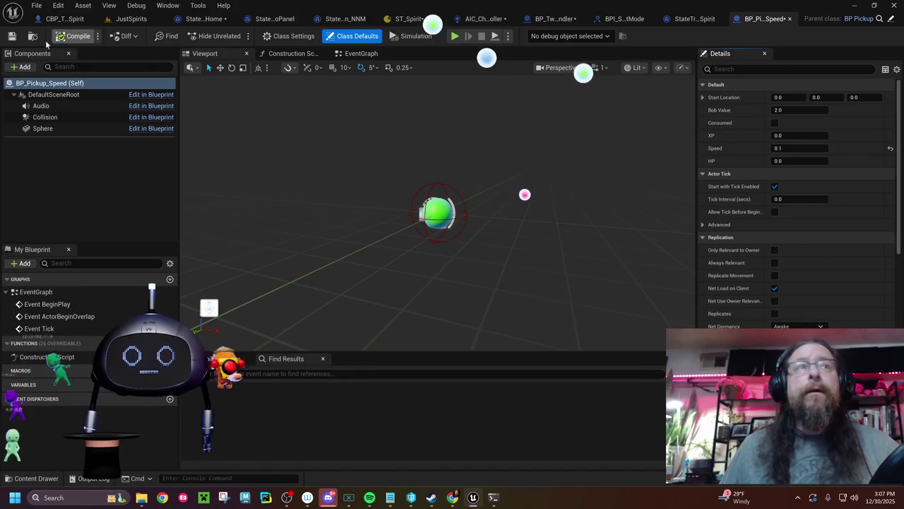
{"action": "left_click", "coordinate": [12, 39]}
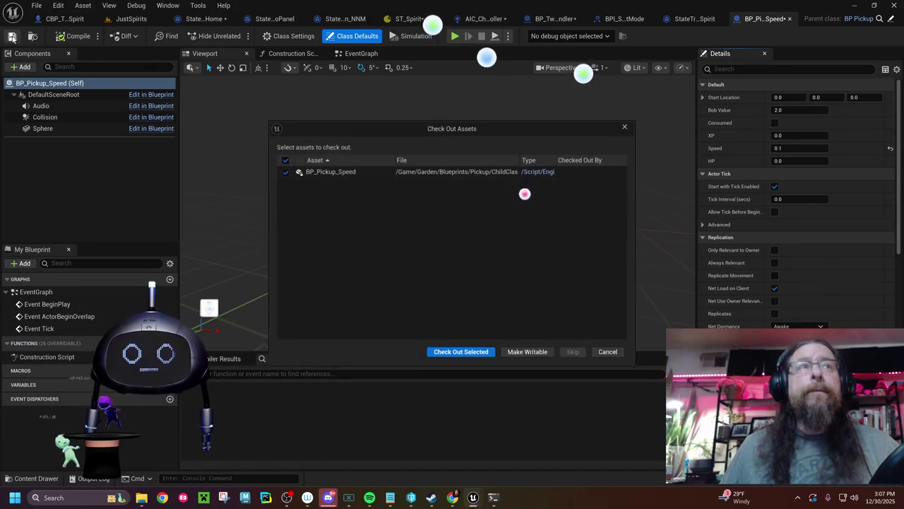
{"action": "left_click", "coordinate": [441, 356]}
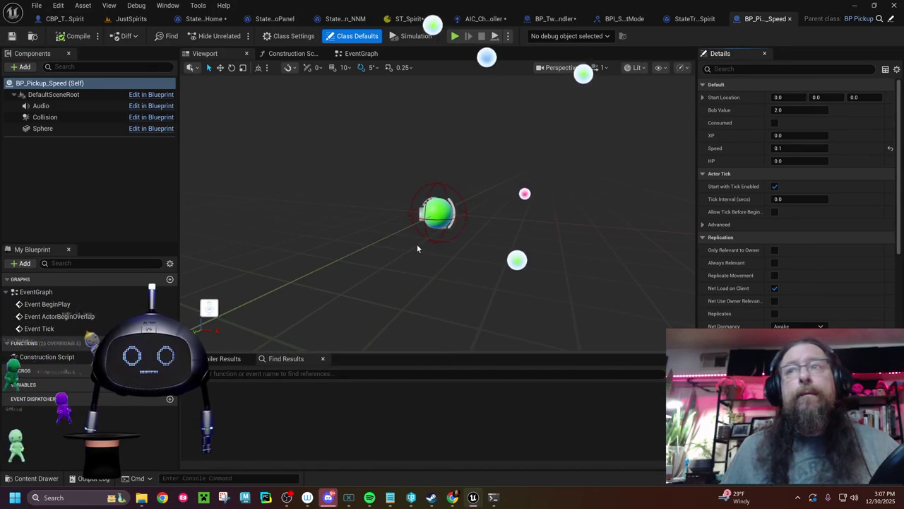
{"action": "left_click", "coordinate": [73, 20]}
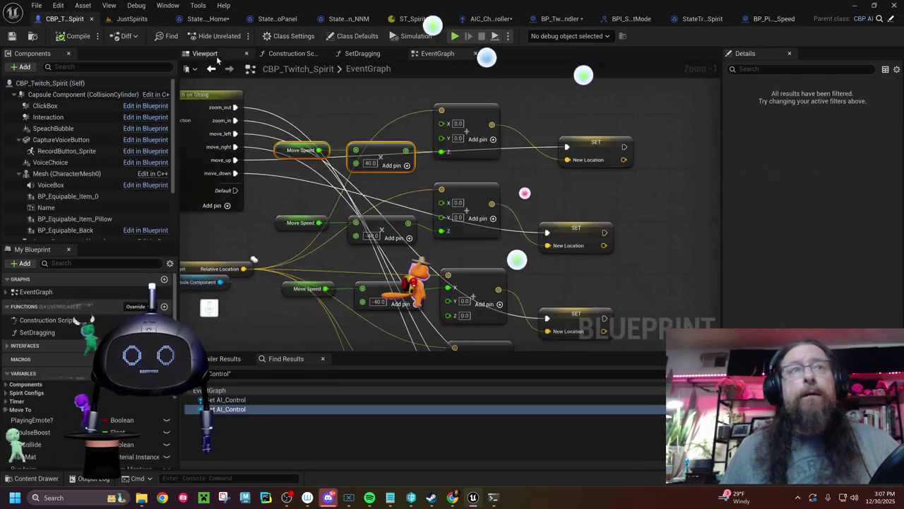
Review the MoveSpeed variable in CBP_Twitch_Spirit, then play the JustSpirits level
{"action": "left_click", "coordinate": [70, 17]}
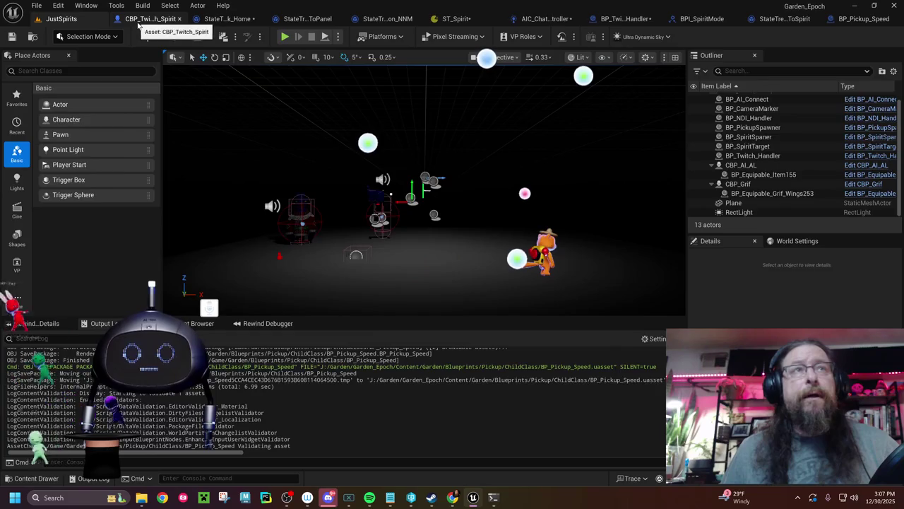
{"action": "left_click", "coordinate": [141, 19]}
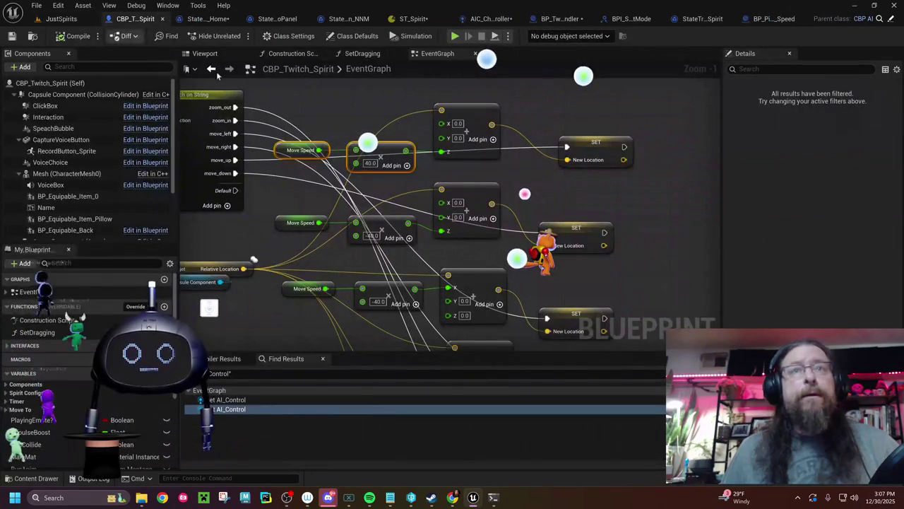
{"action": "left_click", "coordinate": [283, 152]}
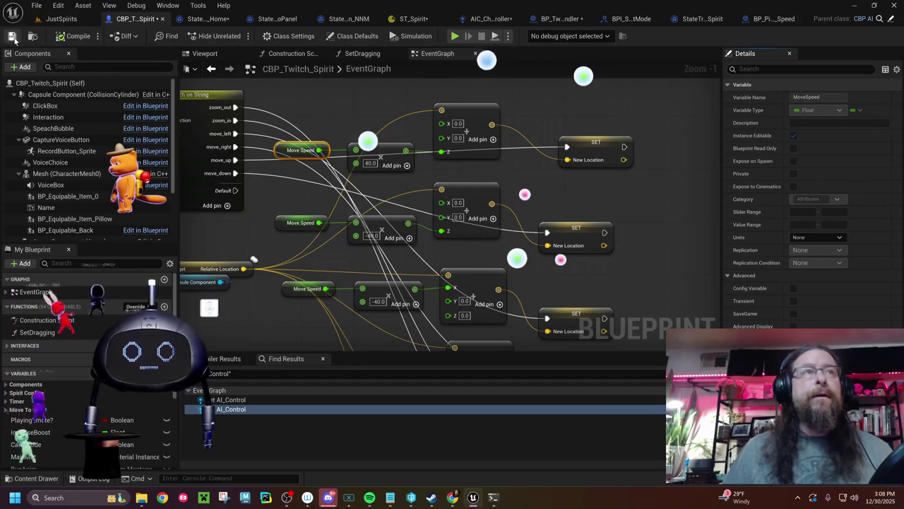
{"action": "left_click", "coordinate": [61, 19]}
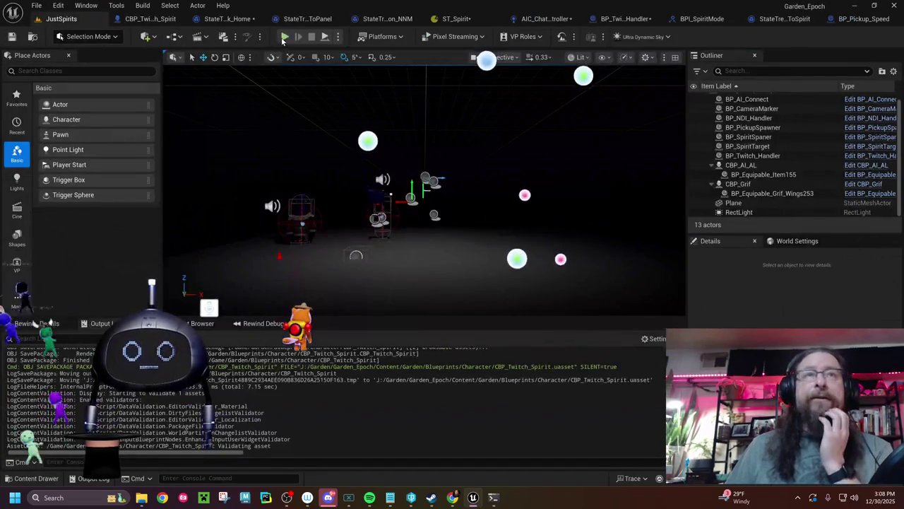
{"action": "left_click", "coordinate": [284, 36]}
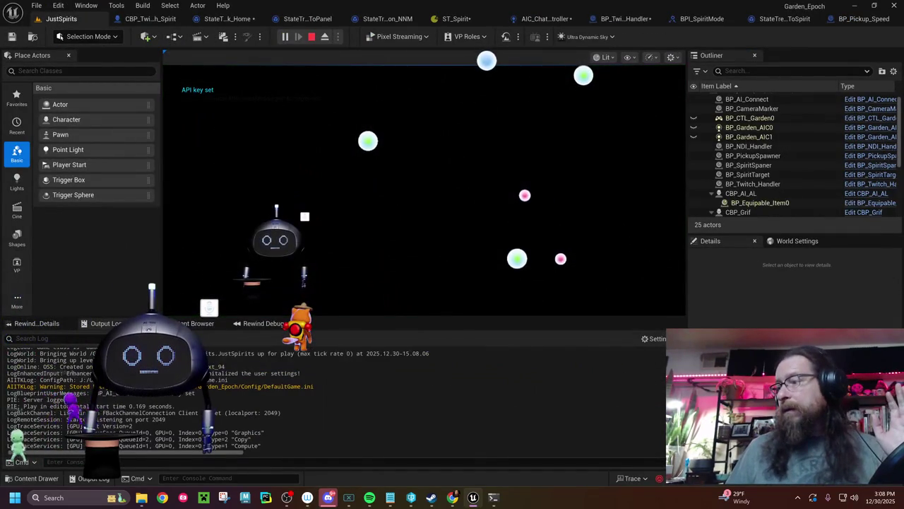
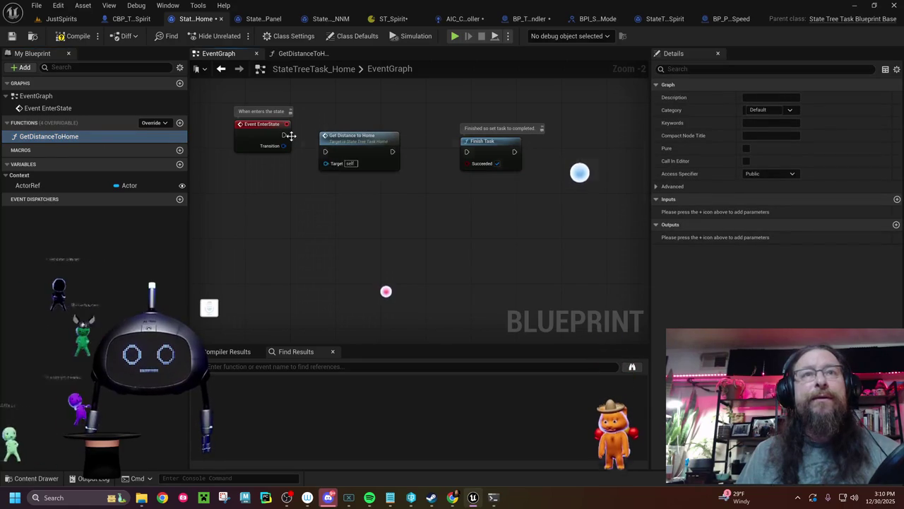
Wire Event EnterState to Get Distance to Home, then to Finish Task, and save the Home task
{"action": "mouse_move", "coordinate": [309, 146]}
{"action": "left_mouse_down"}
{"action": "mouse_move", "coordinate": [325, 152]}
{"action": "mouse_move", "coordinate": [346, 124]}
{"action": "left_mouse_up"}
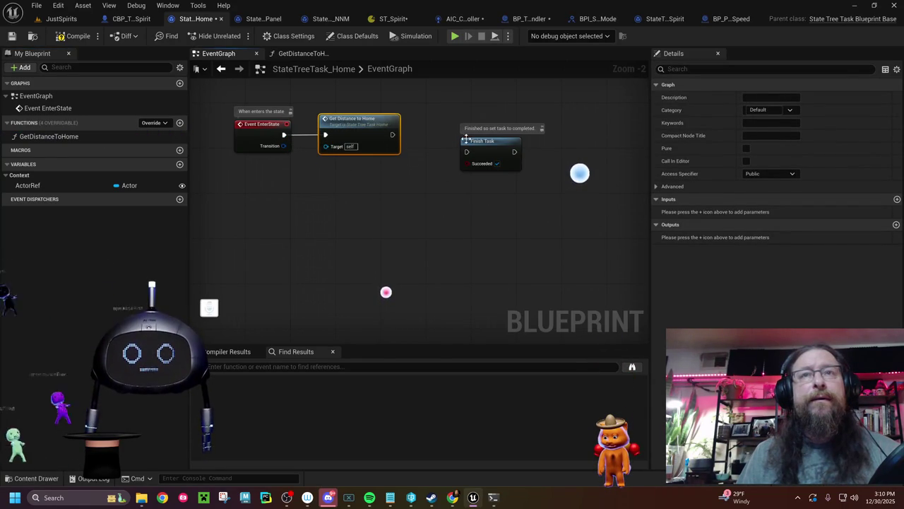
{"action": "left_click_drag", "start_coordinate": [485, 151], "coordinate": [487, 134]}
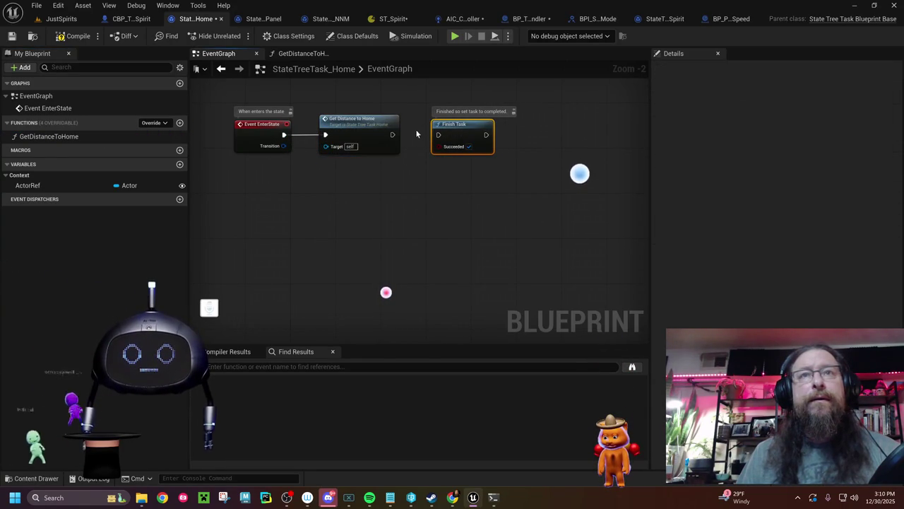
{"action": "left_click_drag", "start_coordinate": [392, 135], "coordinate": [438, 135]}
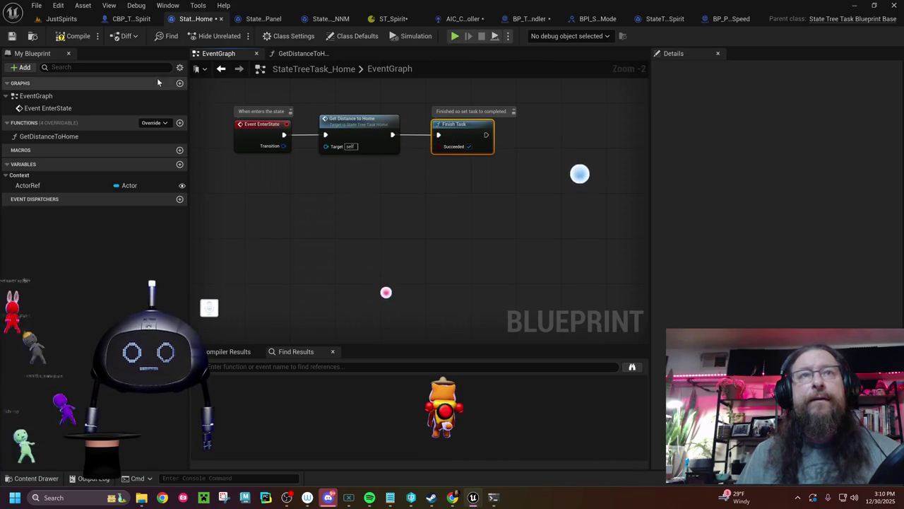
{"action": "left_click", "coordinate": [72, 38]}
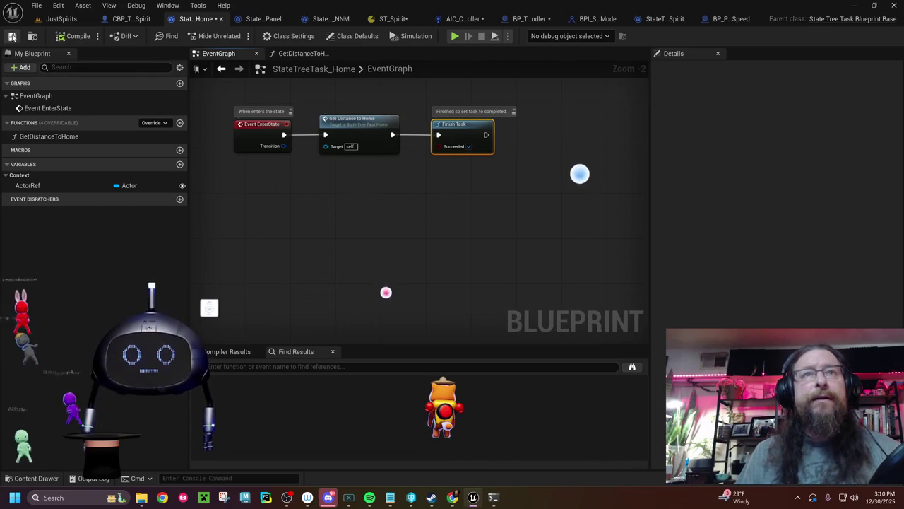
{"action": "left_click", "coordinate": [61, 19]}
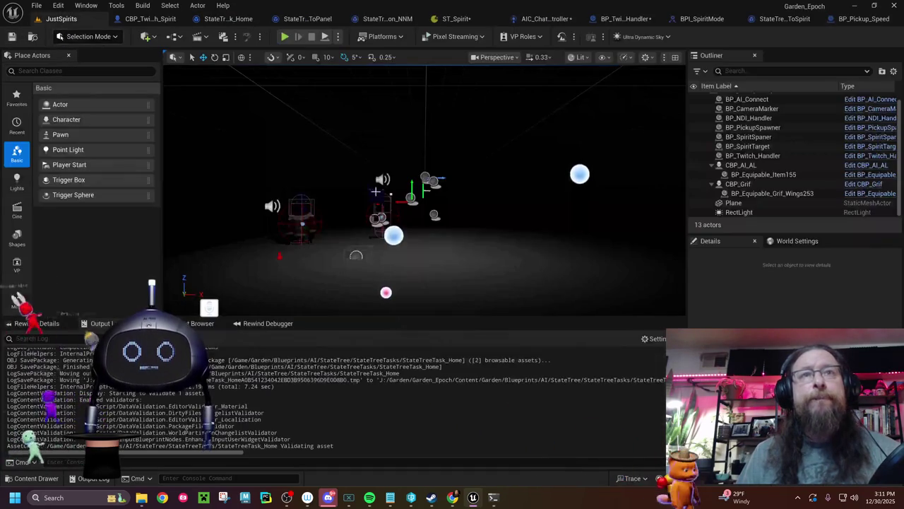
Play and stop the level once, then compile and save CBP_Twitch_Spirit
{"action": "left_click", "coordinate": [284, 36]}
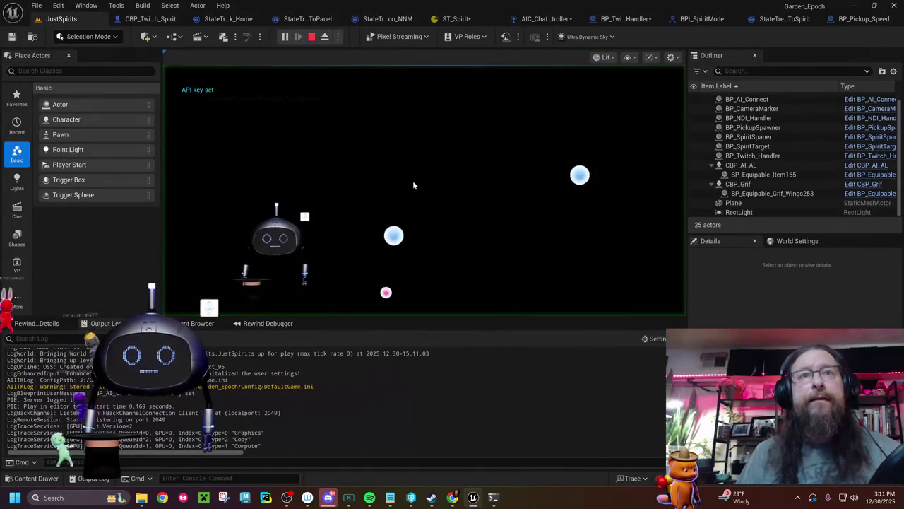
{"action": "left_click", "coordinate": [311, 37]}
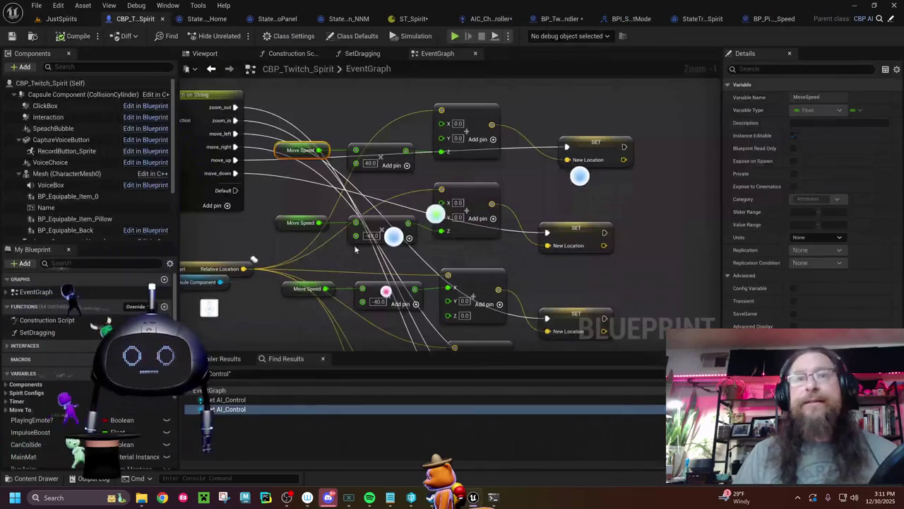
{"action": "left_click", "coordinate": [291, 223]}
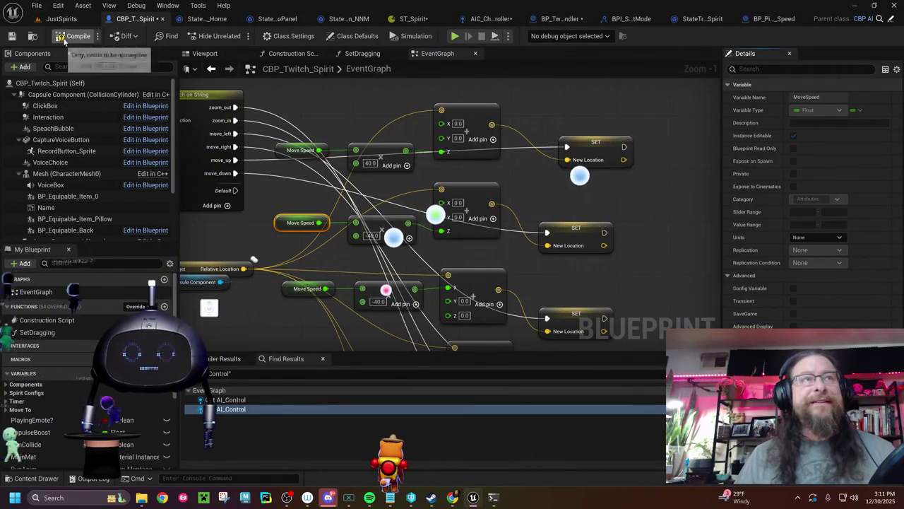
{"action": "left_click", "coordinate": [11, 37]}
{"action": "left_click", "coordinate": [64, 20]}
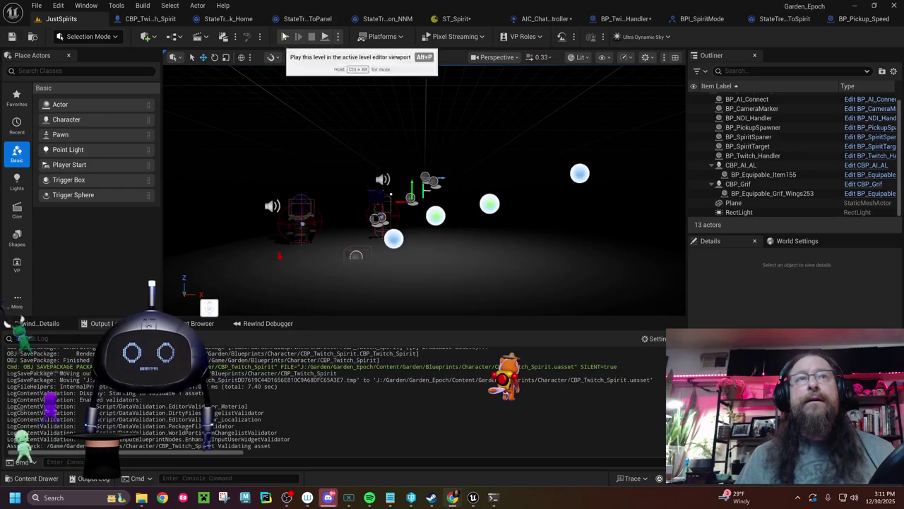
Run a play session to watch the spirits, then stop it and bring up ST_Spirit
{"action": "left_click", "coordinate": [284, 36]}
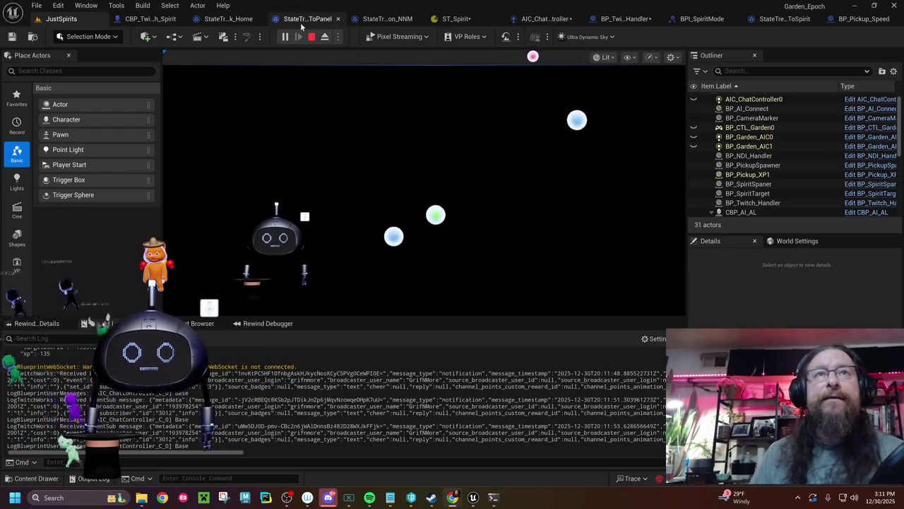
{"action": "left_click", "coordinate": [310, 37]}
{"action": "left_click", "coordinate": [453, 18]}
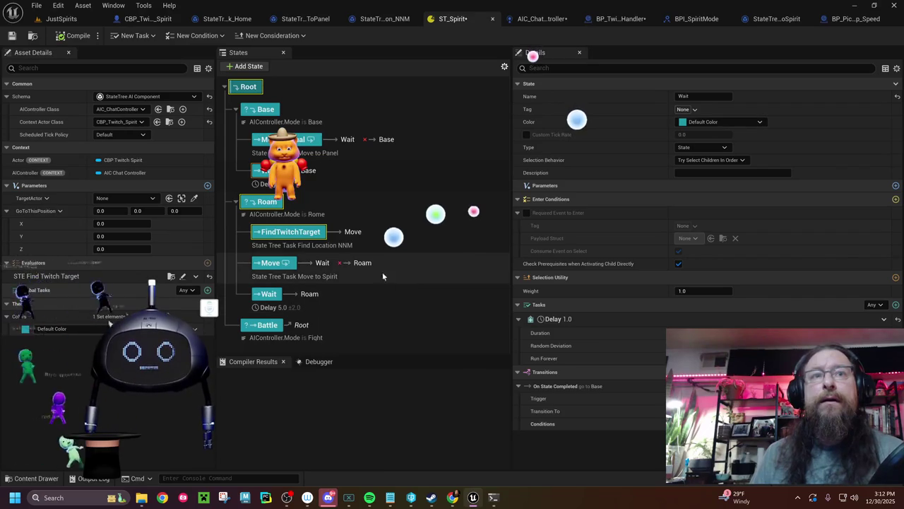
Add a Home child state under Base with the State Tree Task Home task
{"action": "left_click", "coordinate": [253, 67]}
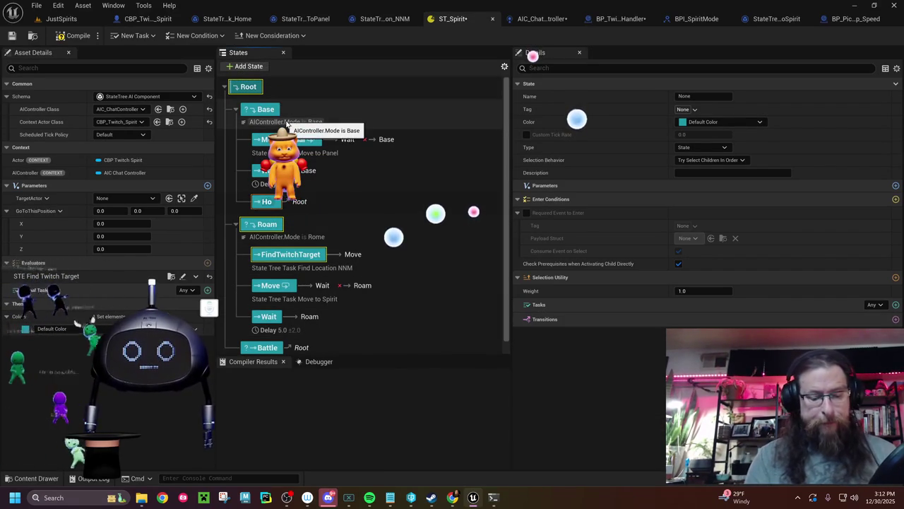
{"action": "type", "text": "me"}
{"action": "key", "text": "Return"}
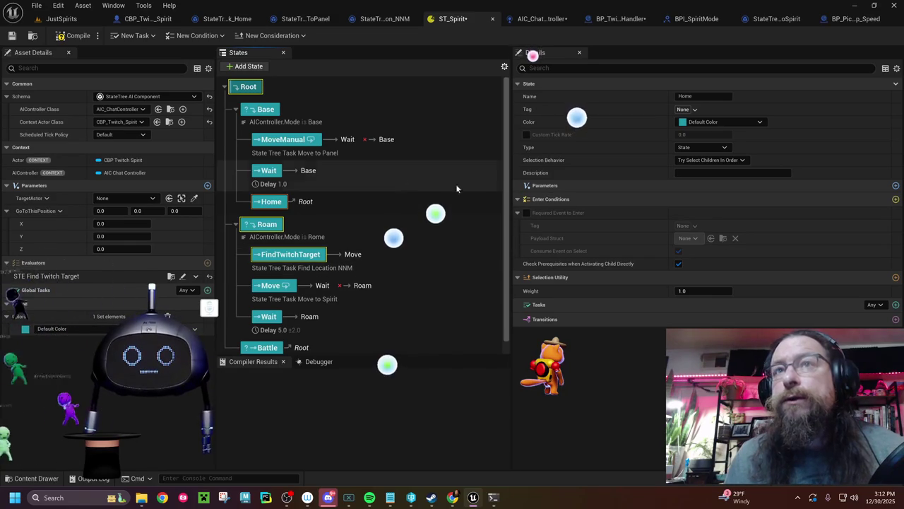
{"action": "left_click", "coordinate": [281, 141]}
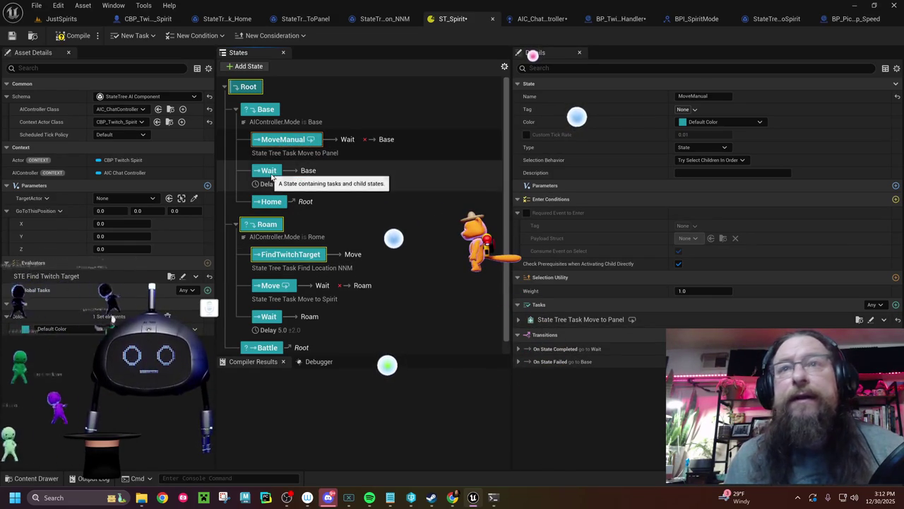
{"action": "left_click", "coordinate": [271, 202]}
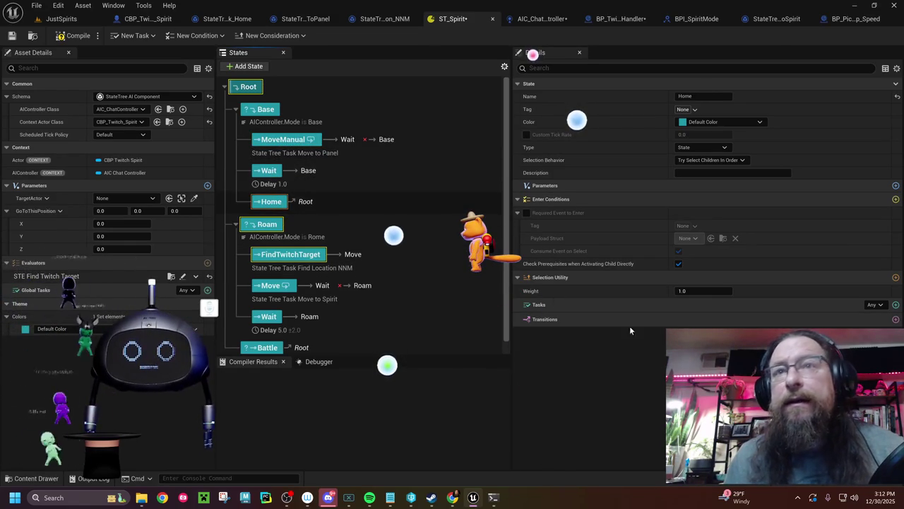
{"action": "left_click", "coordinate": [895, 304]}
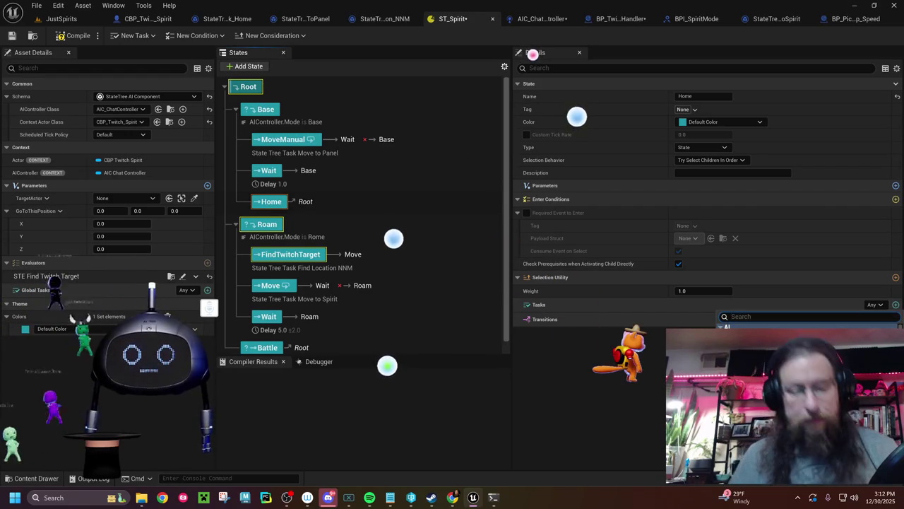
{"action": "type", "text": "home"}
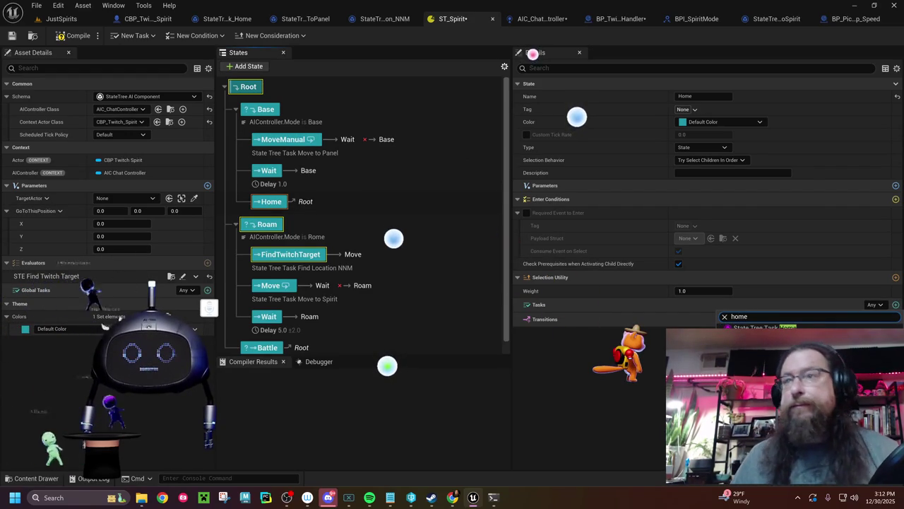
{"action": "left_click", "coordinate": [773, 327]}
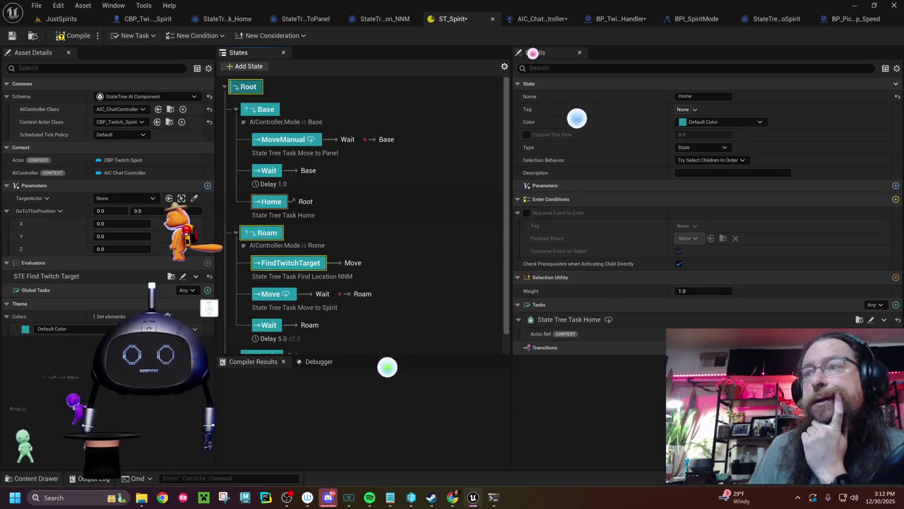
Give Home two On State Completed transitions, both targeting Base
{"action": "left_click", "coordinate": [896, 347]}
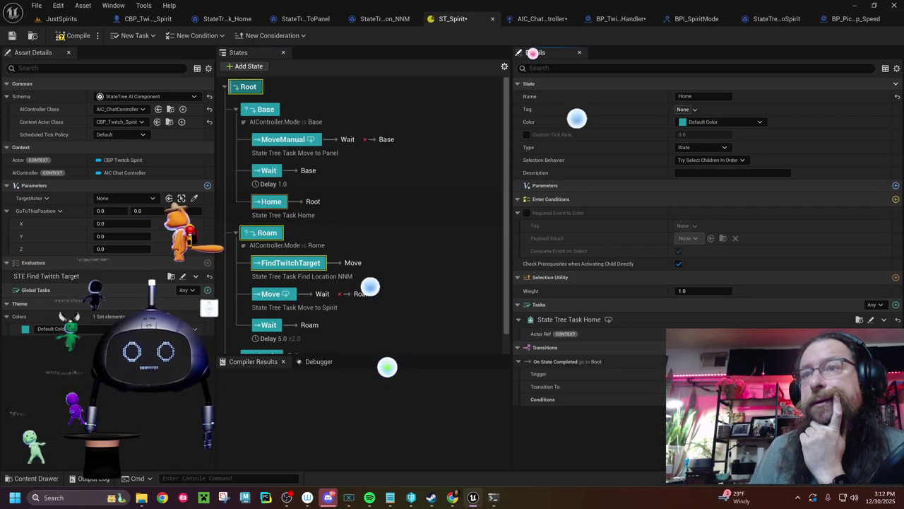
{"action": "left_click", "coordinate": [896, 347]}
{"action": "left_click", "coordinate": [706, 437]}
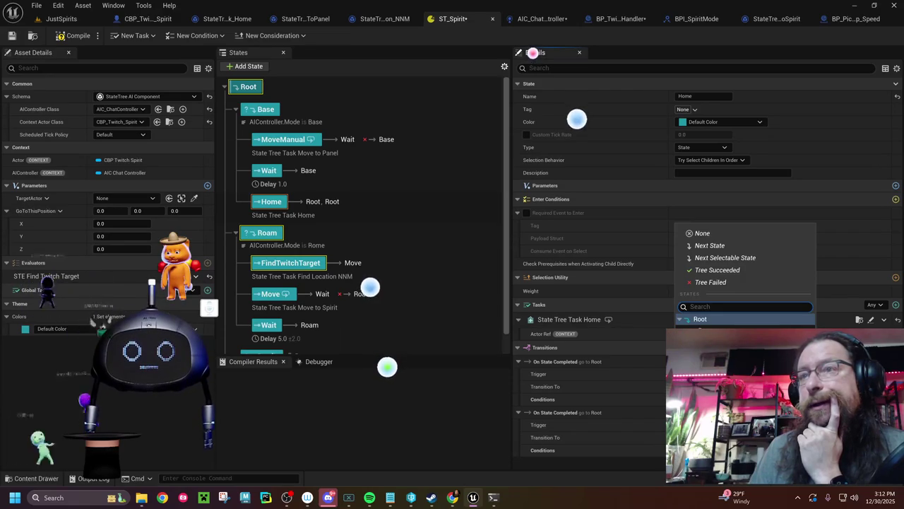
{"action": "left_click", "coordinate": [705, 330]}
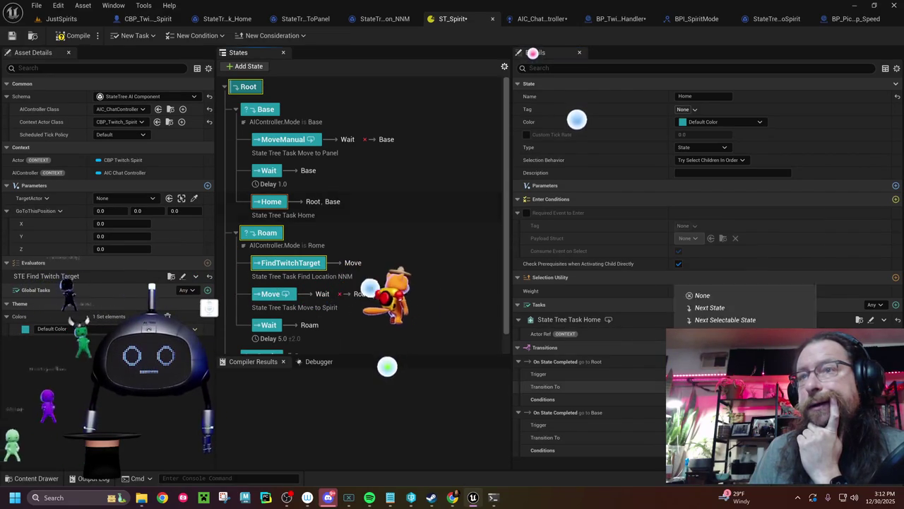
{"action": "left_click", "coordinate": [707, 437]}
{"action": "left_click", "coordinate": [705, 279]}
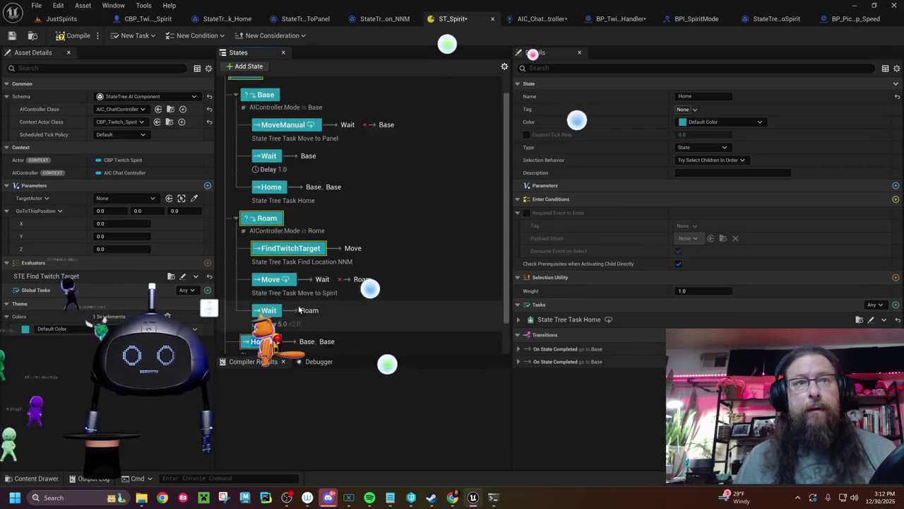
Duplicate the Home state into Roam so it follows Roam's Wait state
{"action": "scroll", "coordinate": [314, 327], "scroll_direction": "down", "scroll_amount": 1}
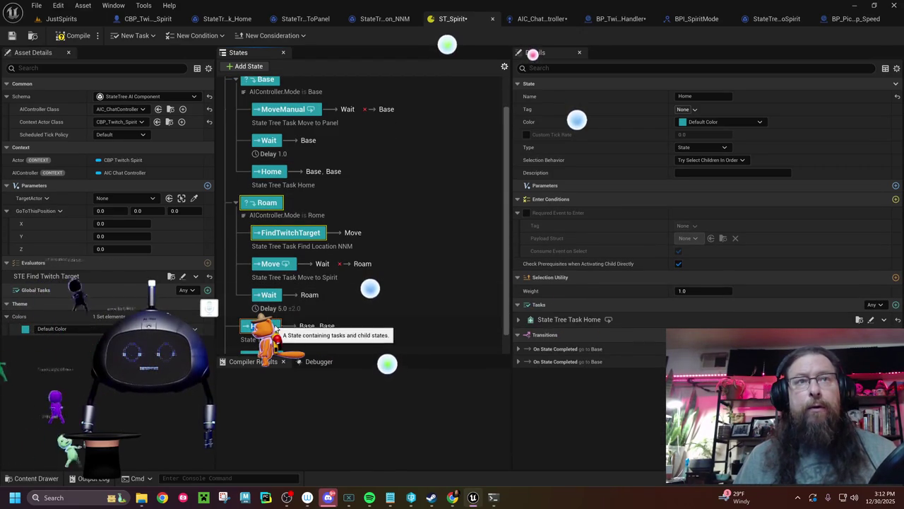
{"action": "mouse_move", "coordinate": [276, 329]}
{"action": "left_mouse_down"}
{"action": "mouse_move", "coordinate": [249, 259]}
{"action": "mouse_move", "coordinate": [251, 208]}
{"action": "mouse_move", "coordinate": [269, 212]}
{"action": "mouse_move", "coordinate": [296, 344]}
{"action": "left_mouse_up"}
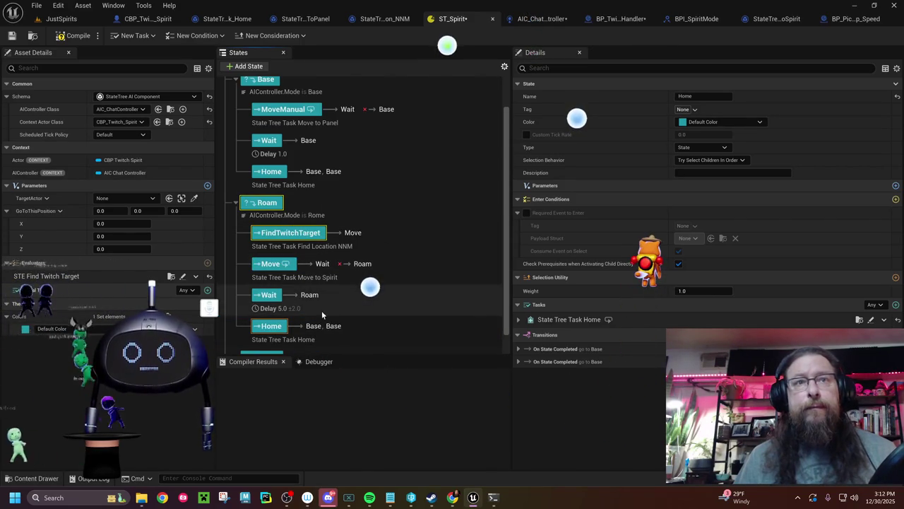
{"action": "left_click", "coordinate": [272, 296]}
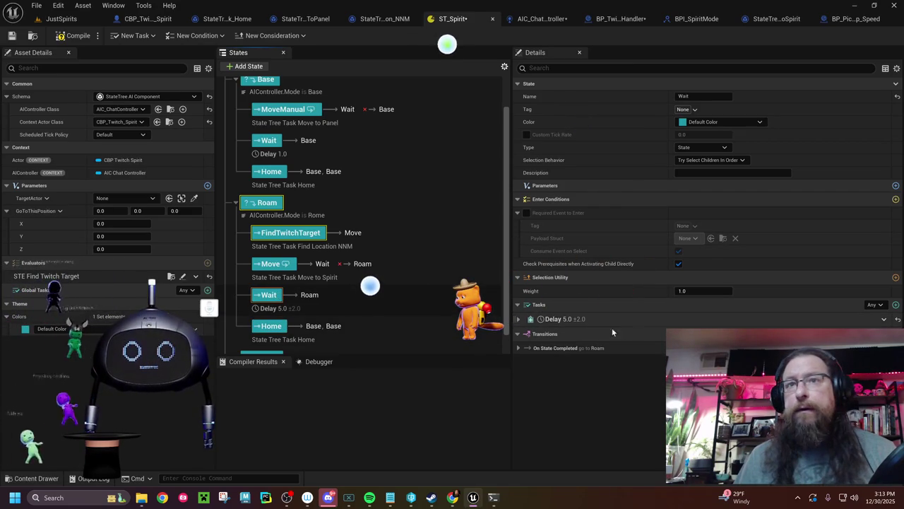
Point the Roam branch's Wait transition to Home
{"action": "left_click", "coordinate": [518, 348]}
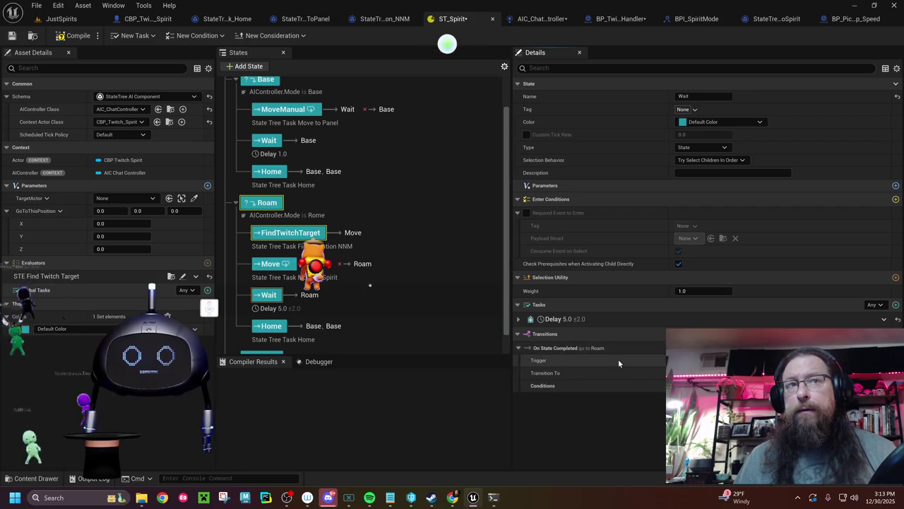
{"action": "left_click", "coordinate": [699, 373]}
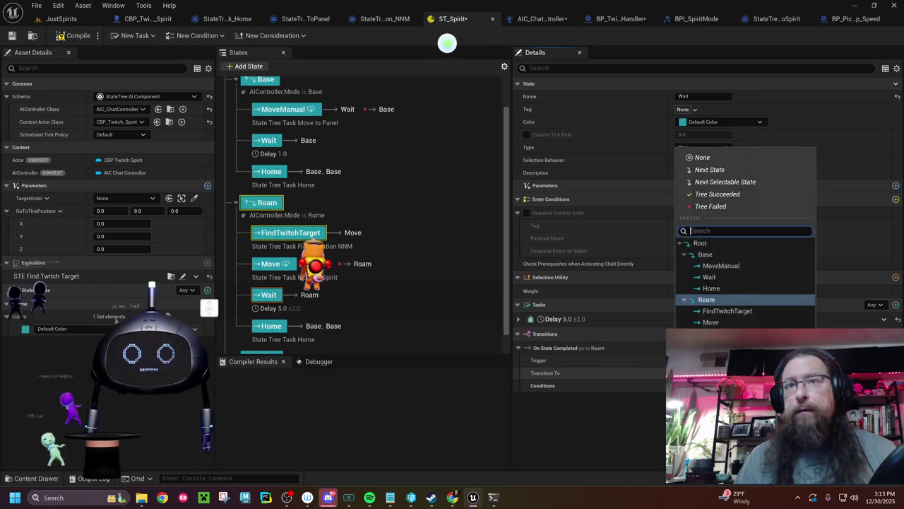
{"action": "left_click", "coordinate": [711, 288]}
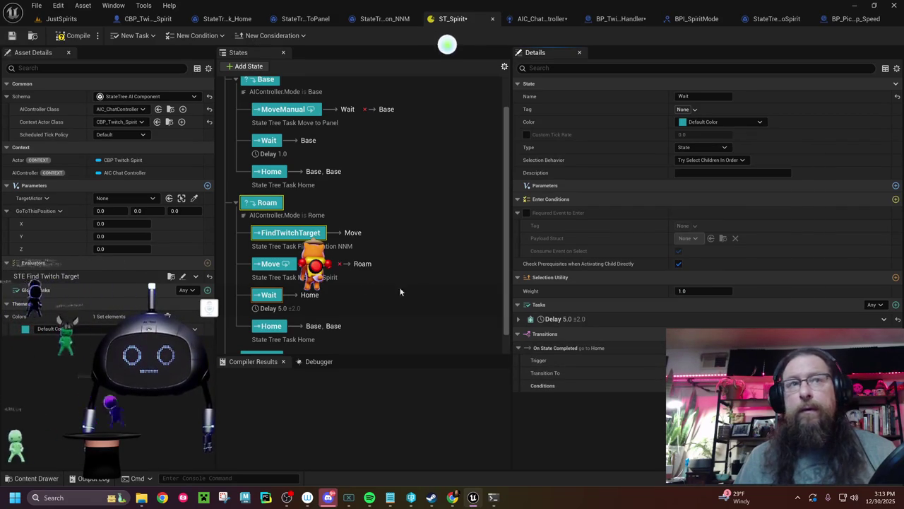
Retarget both transitions of Roam's Home state to Roam
{"action": "left_click", "coordinate": [282, 328]}
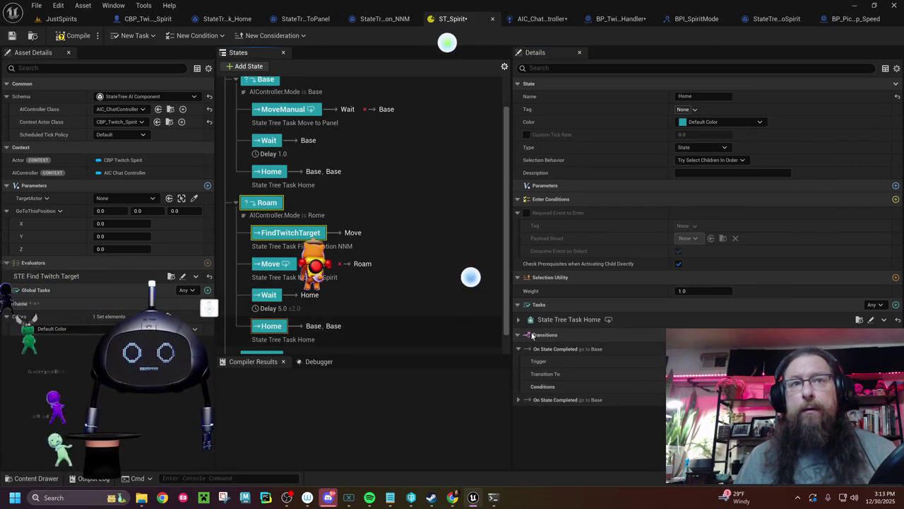
{"action": "left_click", "coordinate": [519, 399]}
{"action": "left_click", "coordinate": [707, 425]}
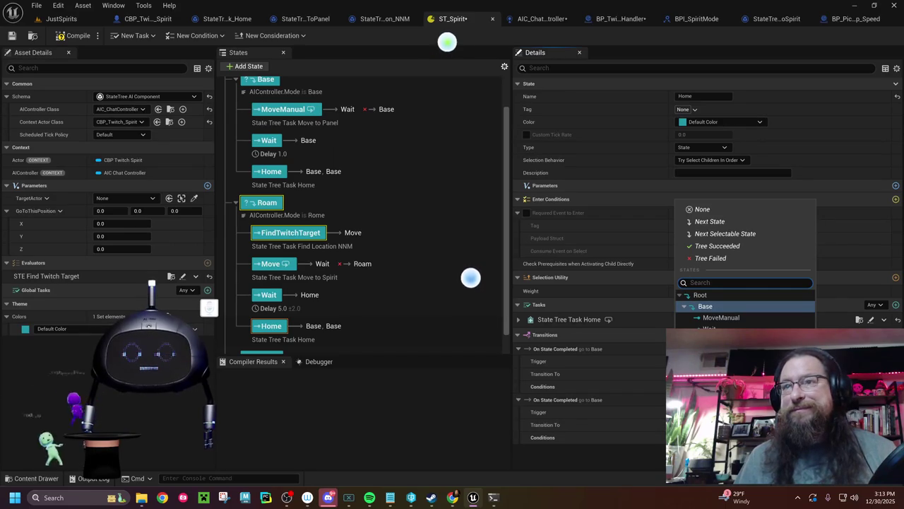
{"action": "left_click", "coordinate": [706, 351]}
{"action": "left_click", "coordinate": [706, 374]}
{"action": "left_click", "coordinate": [707, 300]}
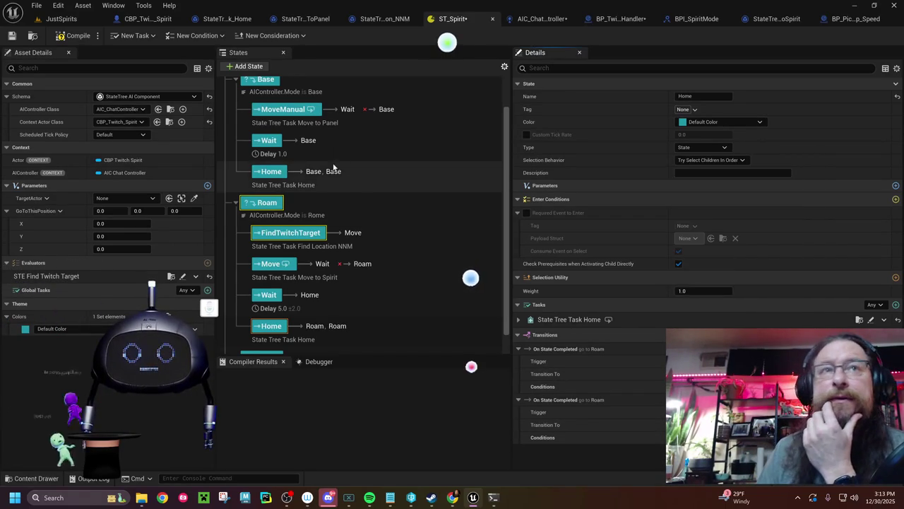
Send the Base branch's Wait state on to Home as well
{"action": "scroll", "coordinate": [339, 181], "scroll_direction": "up", "scroll_amount": 2}
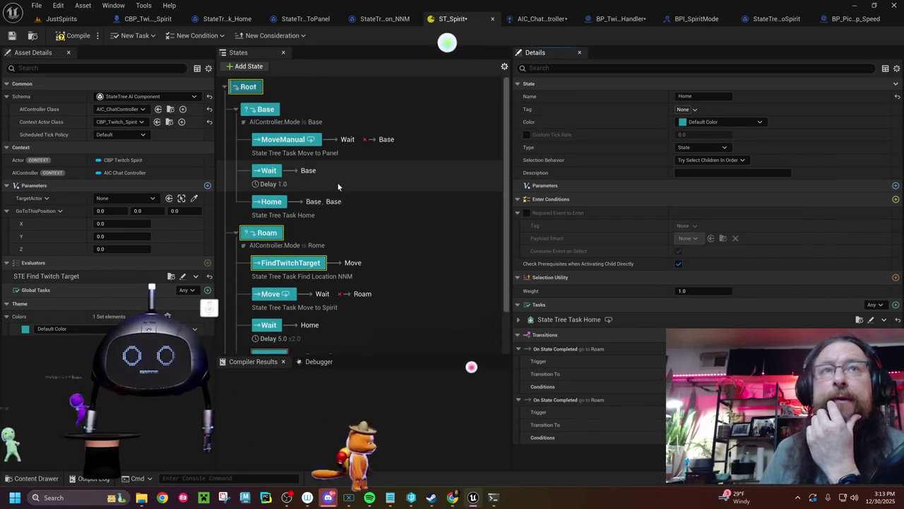
{"action": "left_click", "coordinate": [281, 175]}
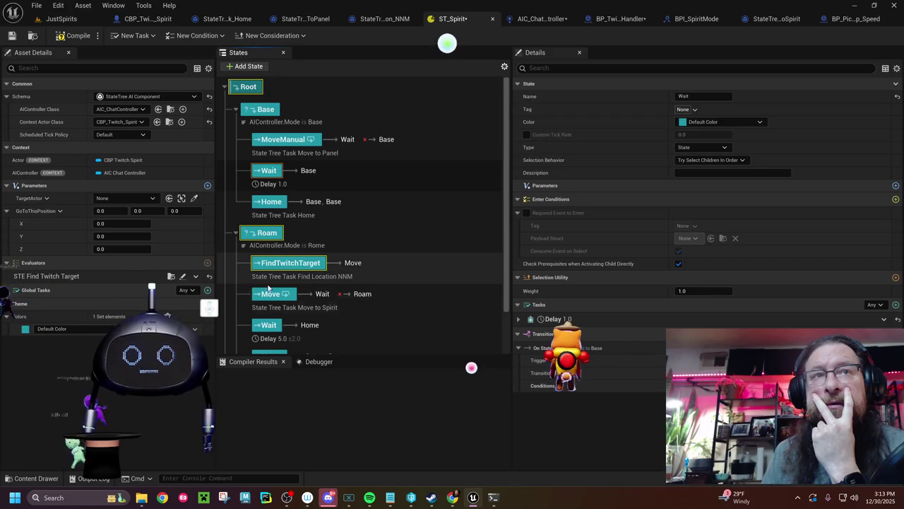
{"action": "scroll", "coordinate": [291, 298], "scroll_direction": "down", "scroll_amount": 2}
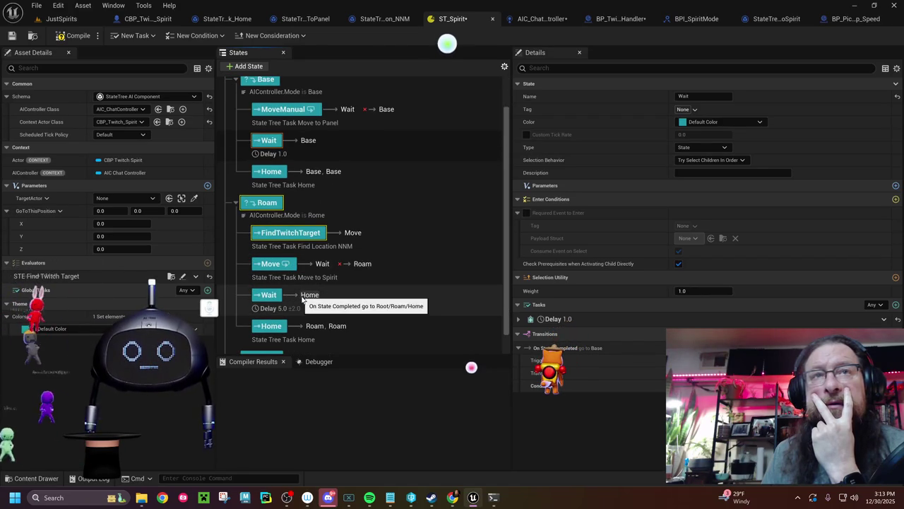
{"action": "scroll", "coordinate": [303, 299], "scroll_direction": "up", "scroll_amount": 2}
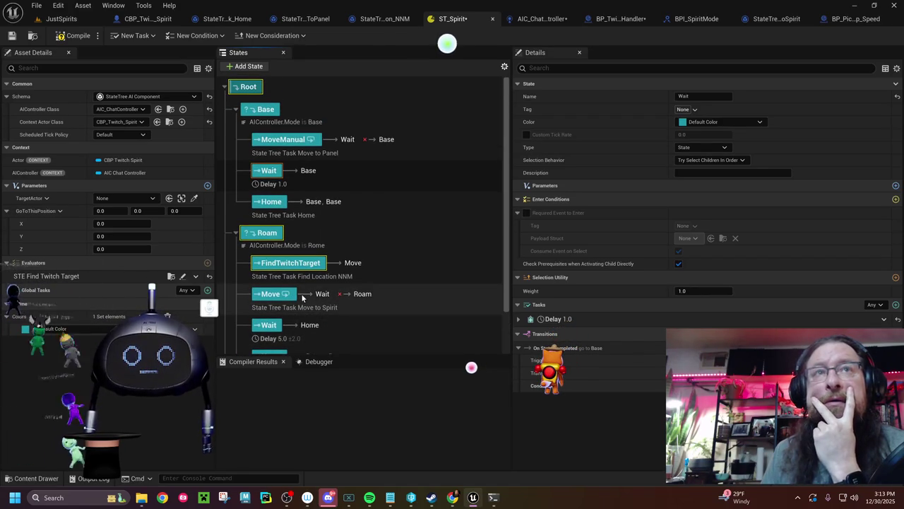
{"action": "left_click", "coordinate": [706, 372]}
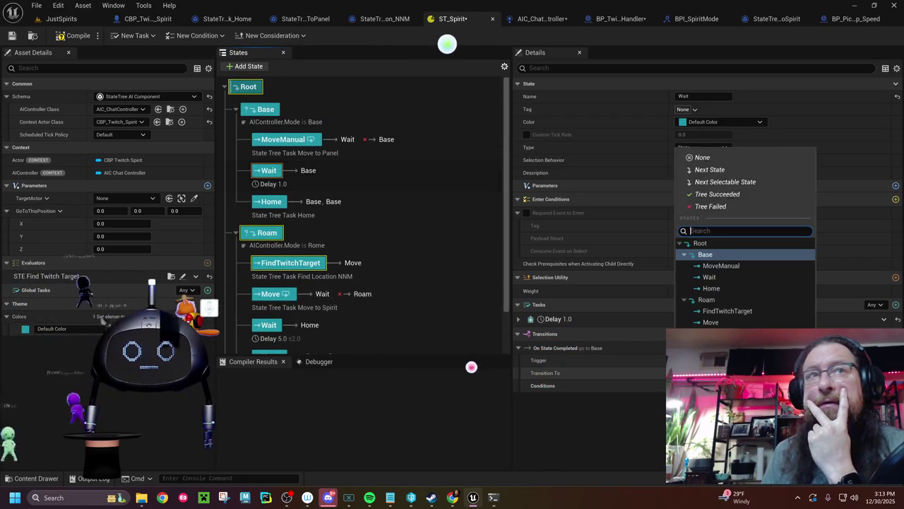
{"action": "left_click", "coordinate": [700, 289]}
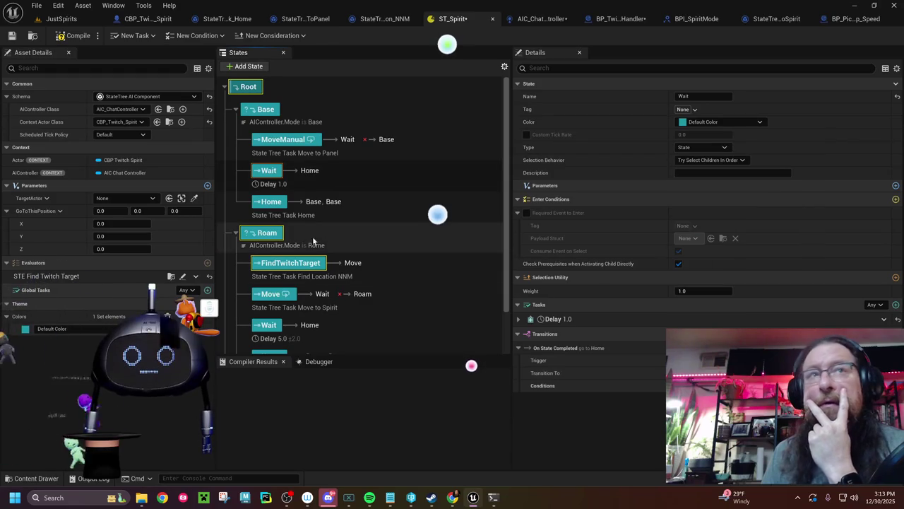
{"action": "left_click", "coordinate": [274, 202]}
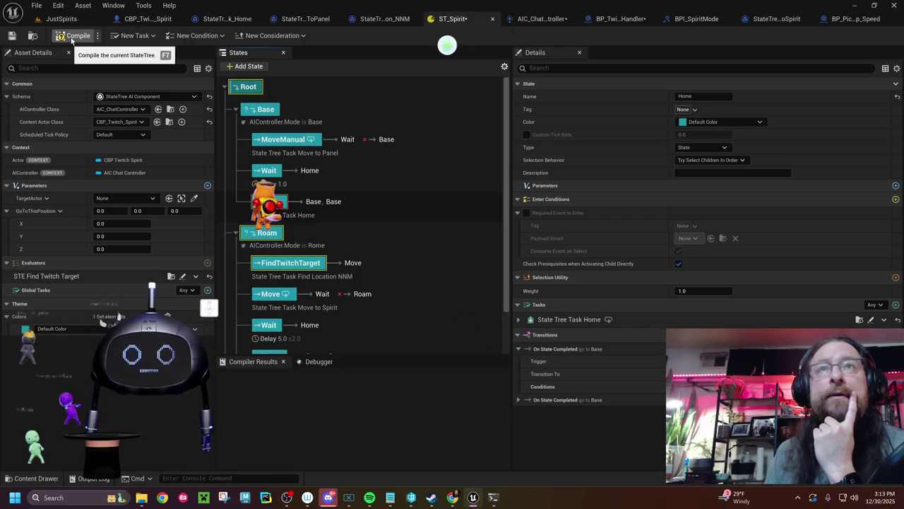
{"action": "left_click", "coordinate": [138, 18]}
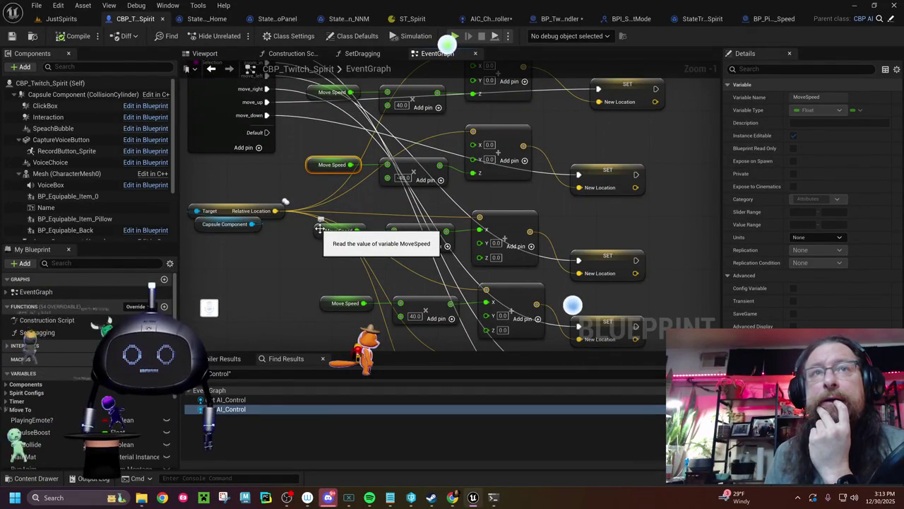
{"action": "left_click_drag", "start_coordinate": [320, 228], "coordinate": [358, 283]}
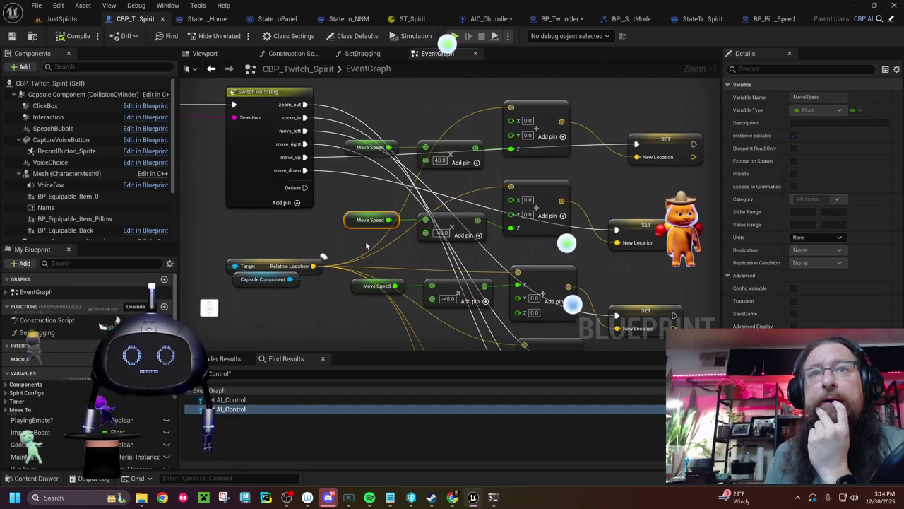
{"action": "left_click_drag", "start_coordinate": [468, 216], "coordinate": [342, 229]}
{"action": "scroll", "coordinate": [449, 257], "scroll_direction": "up", "scroll_amount": 1}
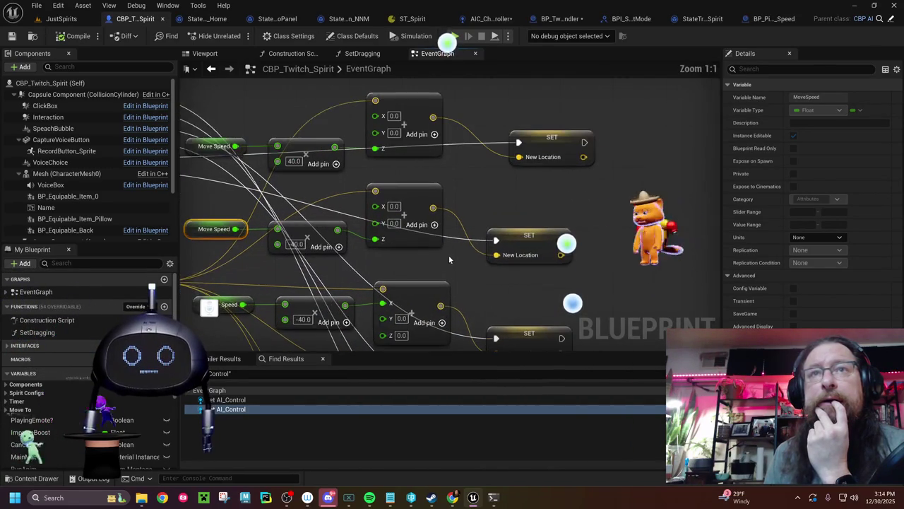
{"action": "scroll", "coordinate": [440, 252], "scroll_direction": "down", "scroll_amount": 6}
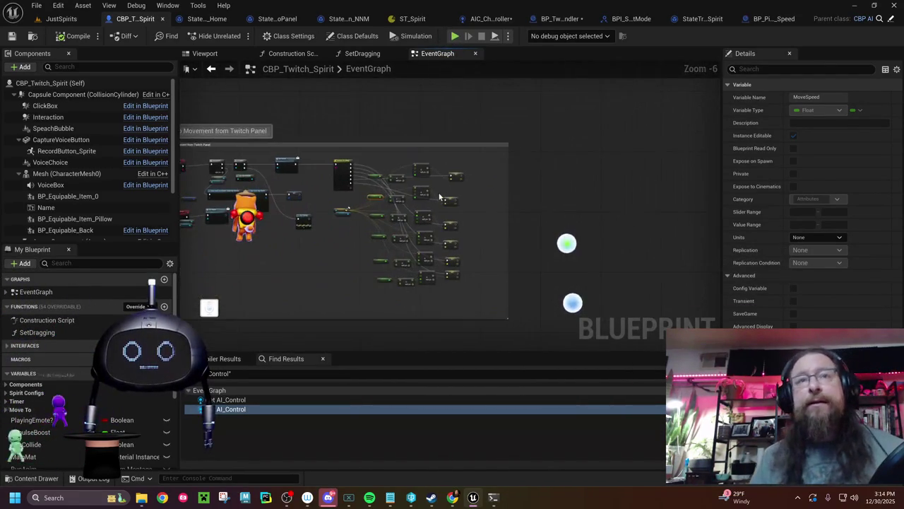
{"action": "scroll", "coordinate": [417, 233], "scroll_direction": "up", "scroll_amount": 2}
{"action": "mouse_move", "coordinate": [396, 123]}
{"action": "left_mouse_down"}
{"action": "mouse_move", "coordinate": [495, 226]}
{"action": "mouse_move", "coordinate": [490, 338]}
{"action": "mouse_move", "coordinate": [420, 242]}
{"action": "mouse_move", "coordinate": [493, 251]}
{"action": "left_mouse_up"}
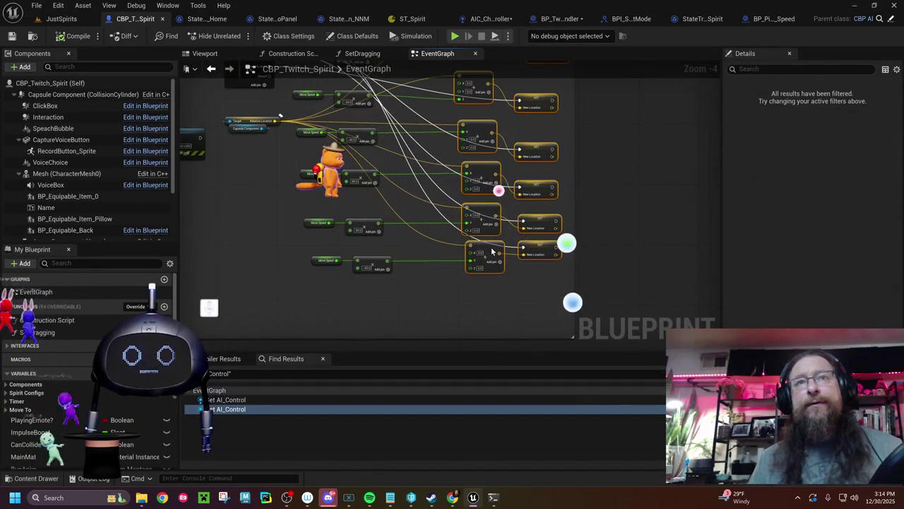
{"action": "scroll", "coordinate": [446, 247], "scroll_direction": "up", "scroll_amount": 5}
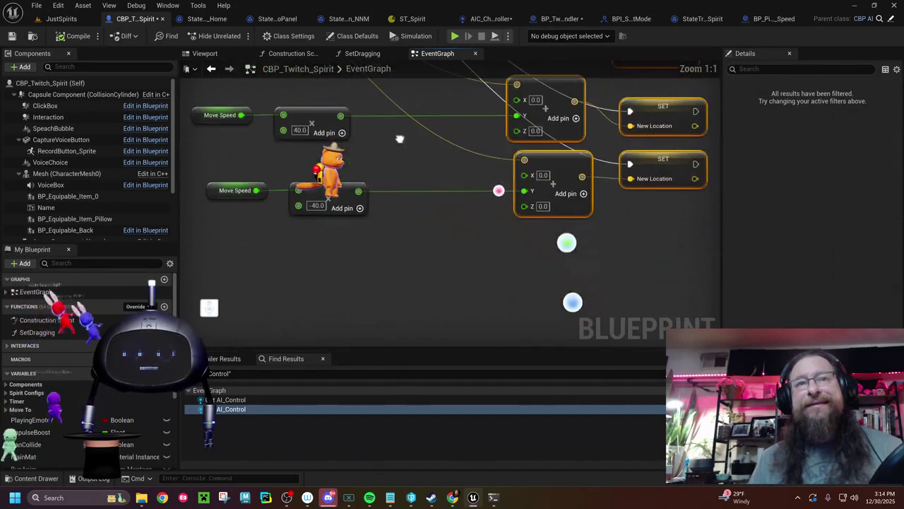
Add a Clamp (Float) node off the multiply result, then delete it
{"action": "left_click_drag", "start_coordinate": [356, 191], "coordinate": [410, 236]}
{"action": "type", "text": "cla"}
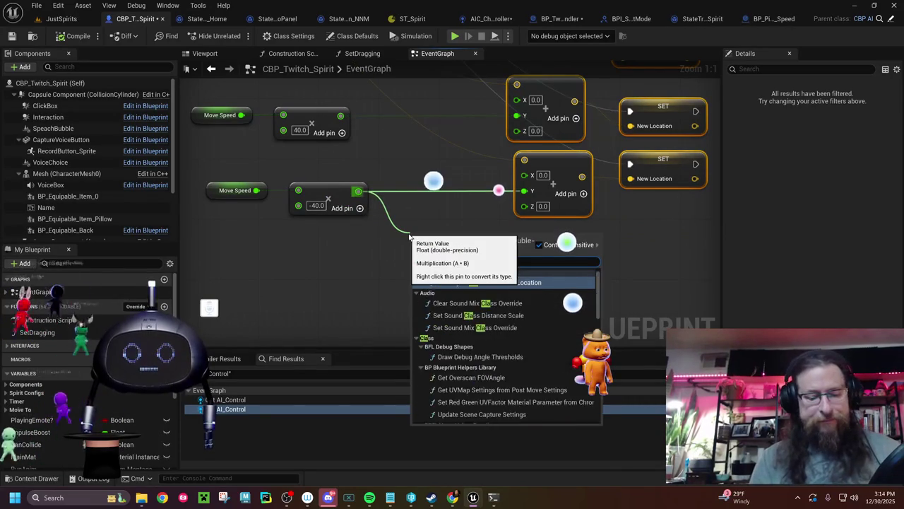
{"action": "type", "text": "mp"}
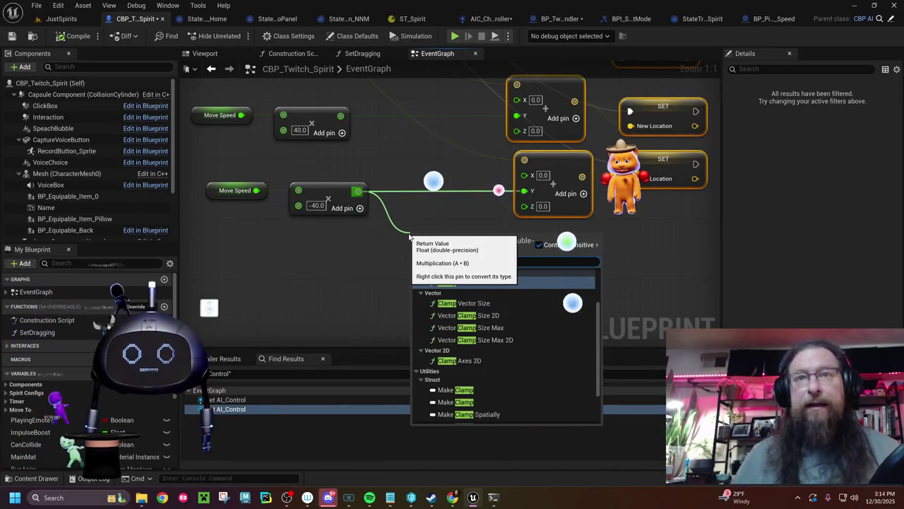
{"action": "scroll", "coordinate": [565, 336], "scroll_direction": "down", "scroll_amount": 2}
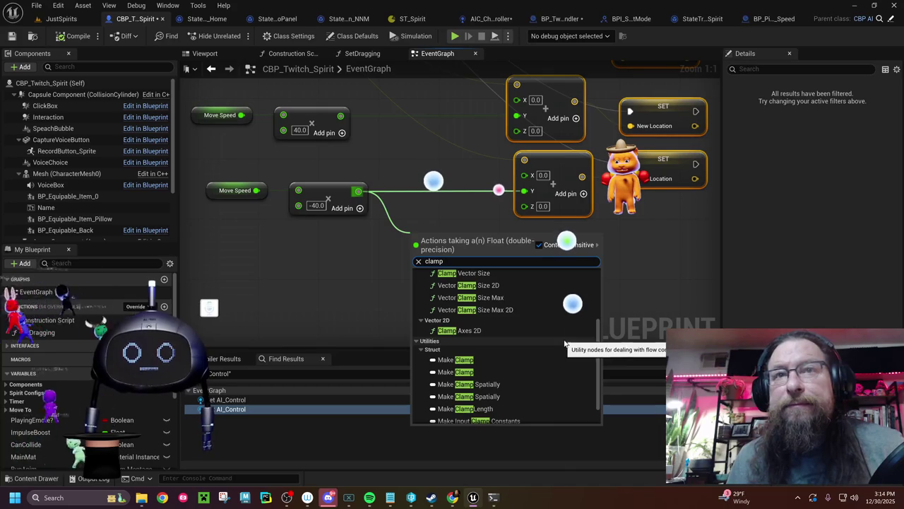
{"action": "scroll", "coordinate": [579, 342], "scroll_direction": "up", "scroll_amount": 4}
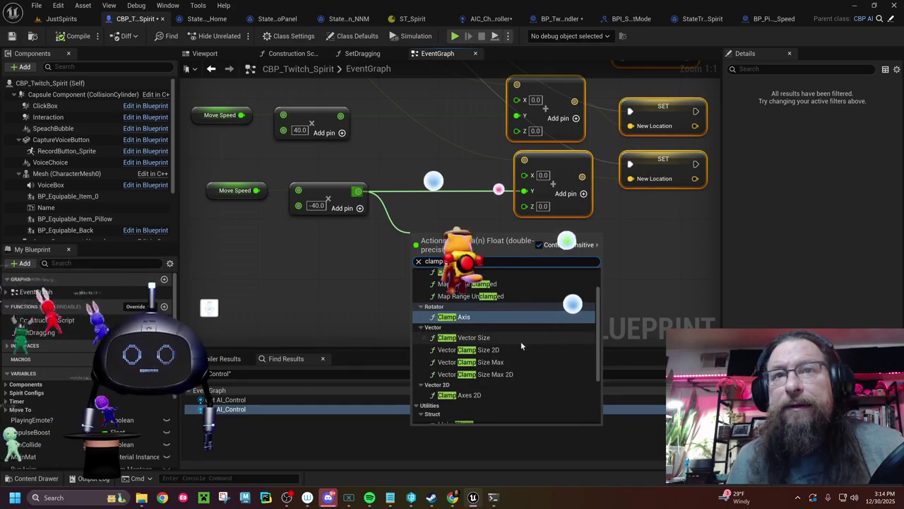
{"action": "scroll", "coordinate": [520, 341], "scroll_direction": "up", "scroll_amount": 2}
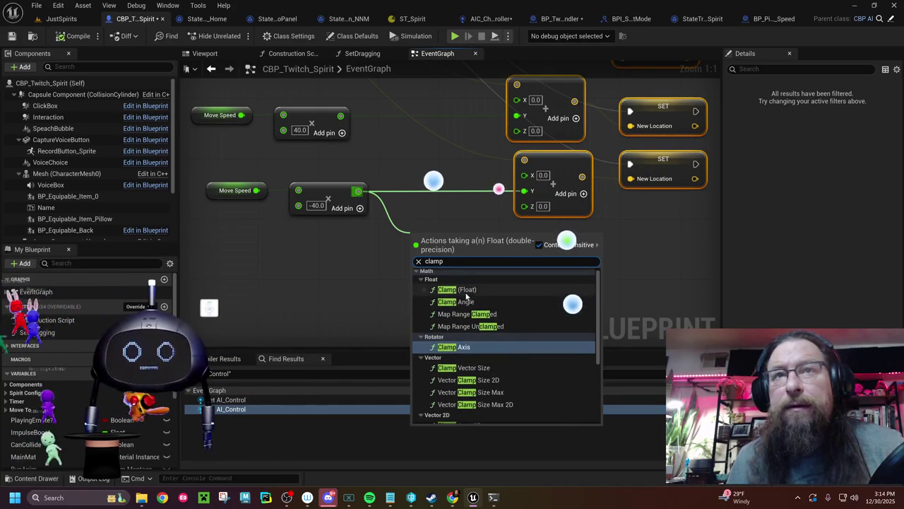
{"action": "left_click", "coordinate": [457, 290]}
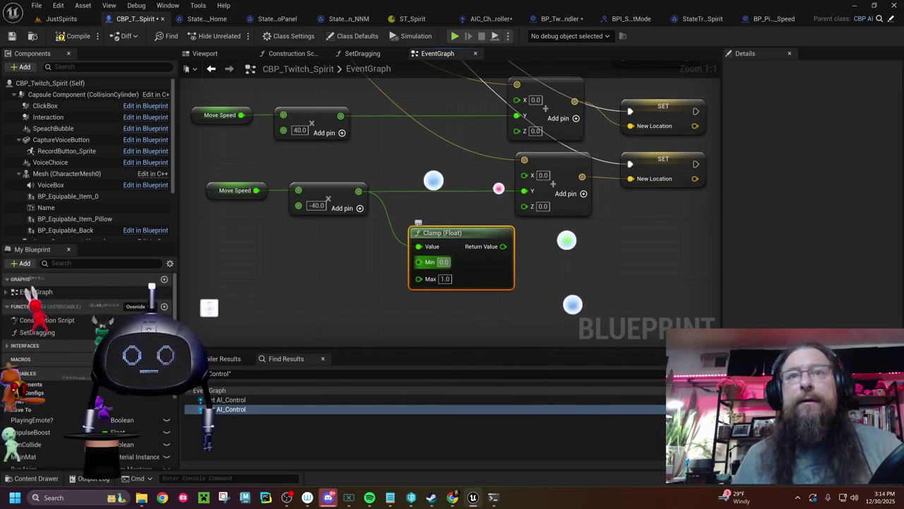
{"action": "left_click", "coordinate": [445, 262]}
{"action": "type", "text": "-20"}
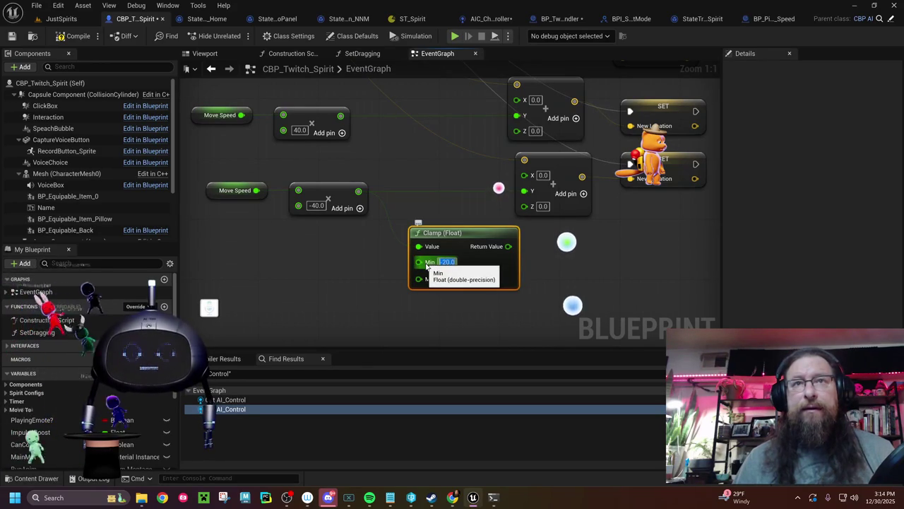
{"action": "key", "text": "BackSpace"}
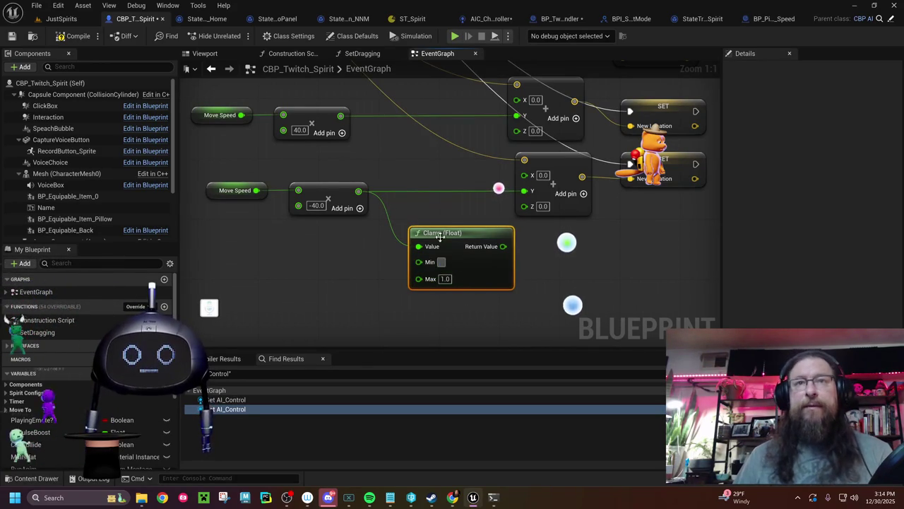
{"action": "key", "text": "Delete"}
Paste a Clamp node and wire Move Speed into its Value input
{"action": "left_click_drag", "start_coordinate": [287, 258], "coordinate": [398, 306]}
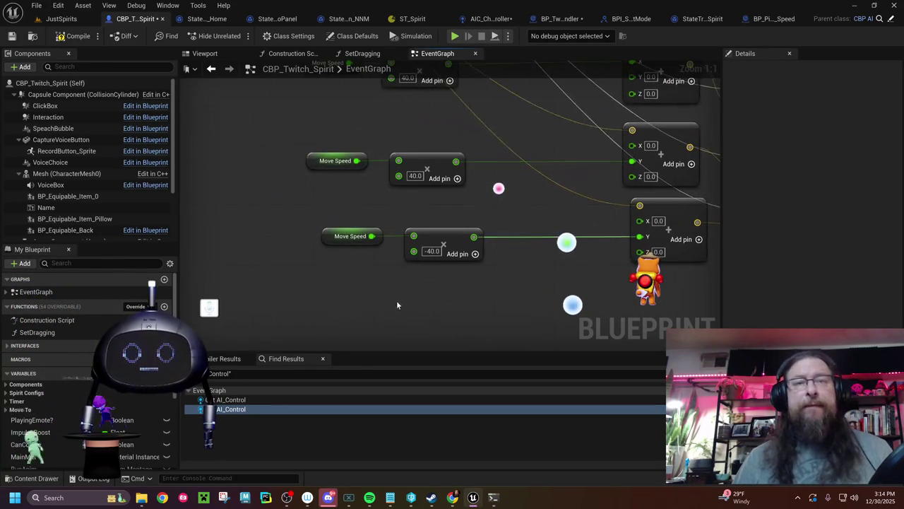
{"action": "scroll", "coordinate": [509, 290], "scroll_direction": "down", "scroll_amount": 5}
{"action": "left_click_drag", "start_coordinate": [505, 285], "coordinate": [479, 349]}
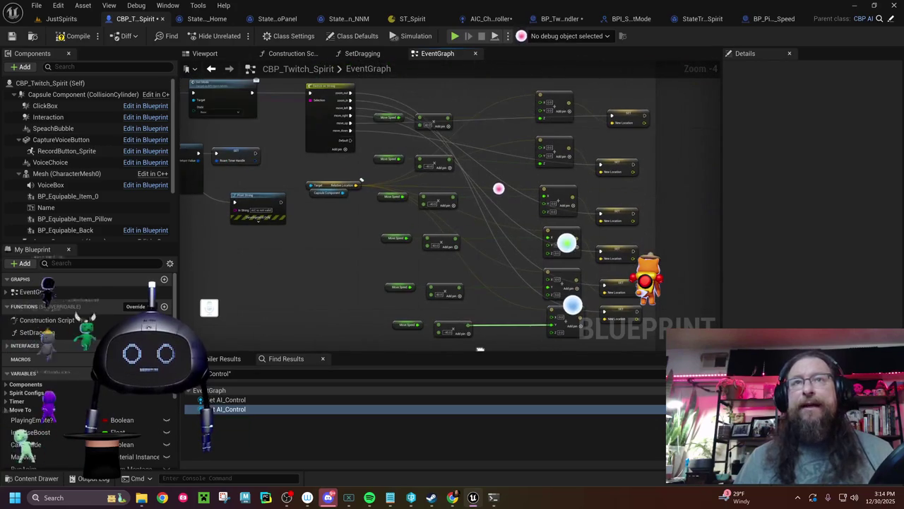
{"action": "mouse_move", "coordinate": [424, 102]}
{"action": "left_mouse_down"}
{"action": "mouse_move", "coordinate": [486, 325]}
{"action": "mouse_move", "coordinate": [517, 322]}
{"action": "mouse_move", "coordinate": [524, 284]}
{"action": "left_mouse_up"}
{"action": "key", "text": "ctrl+v"}
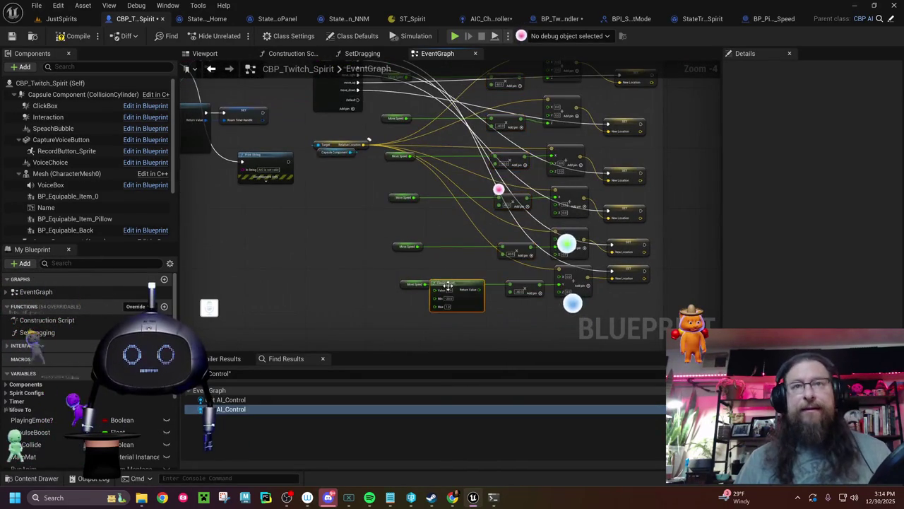
{"action": "scroll", "coordinate": [451, 270], "scroll_direction": "up", "scroll_amount": 4}
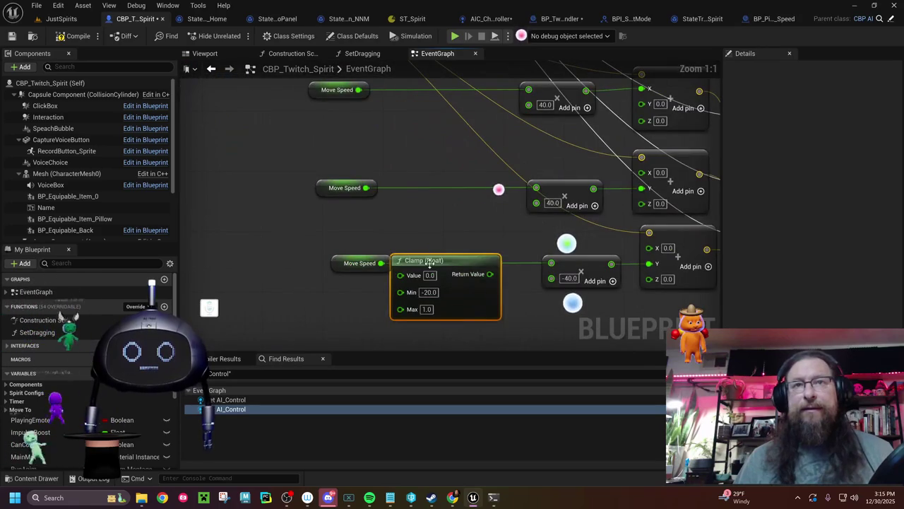
{"action": "left_click_drag", "start_coordinate": [429, 263], "coordinate": [452, 262]}
{"action": "left_click_drag", "start_coordinate": [381, 263], "coordinate": [423, 274]}
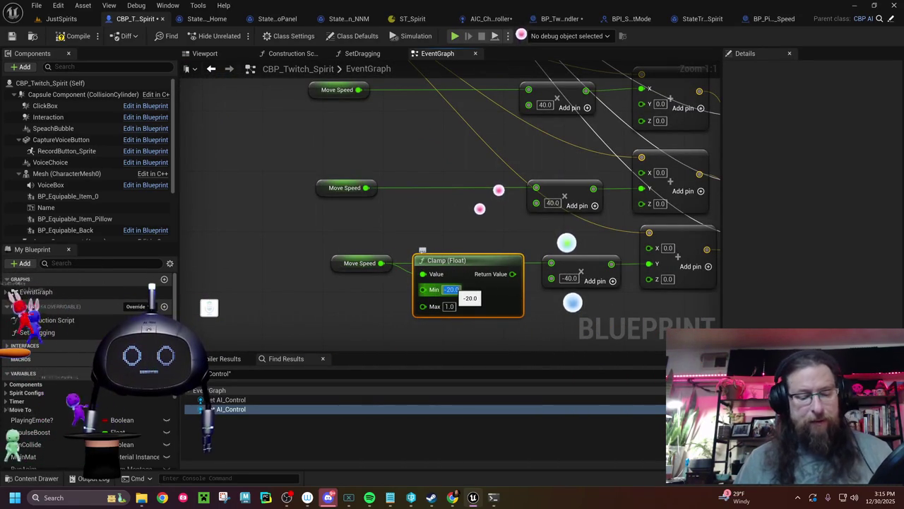
Set the Clamp's Min to 0.5 and Max to 2.0, placing it beside Move Speed
{"action": "type", "text": ".5"}
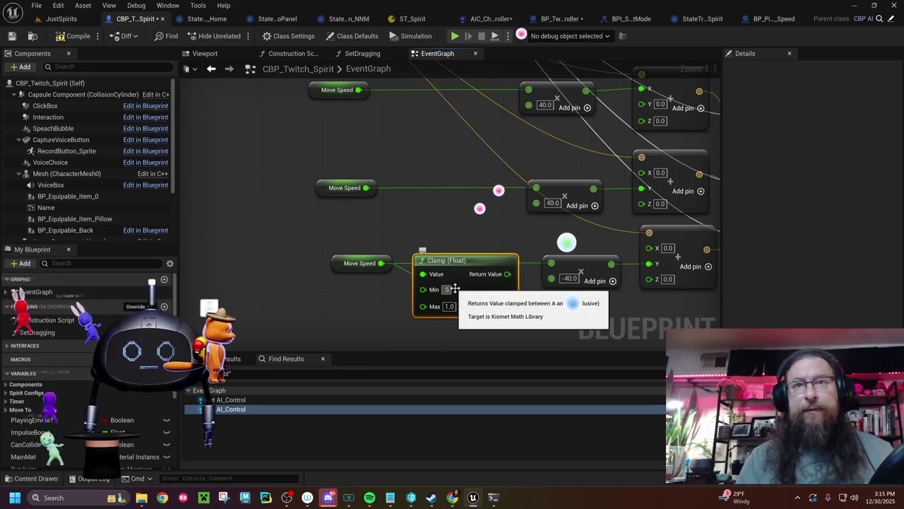
{"action": "key", "text": "Return"}
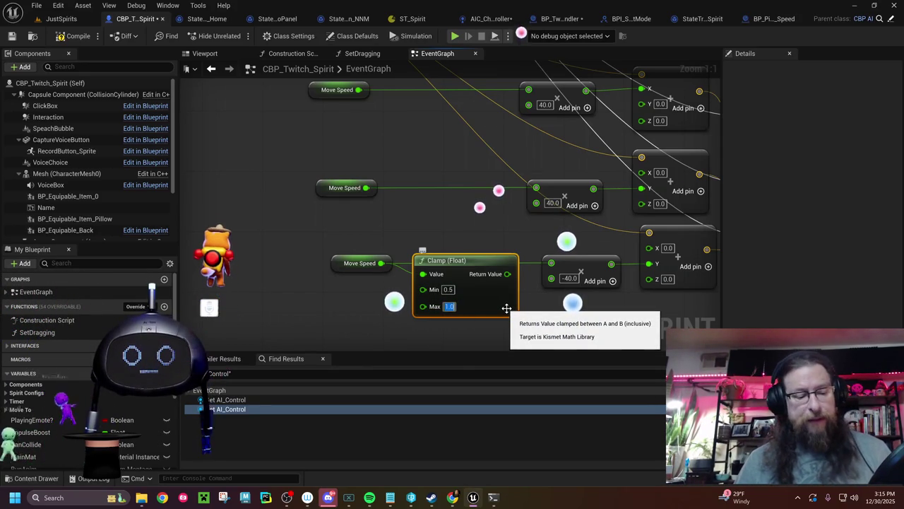
{"action": "type", "text": "2"}
{"action": "key", "text": "Return"}
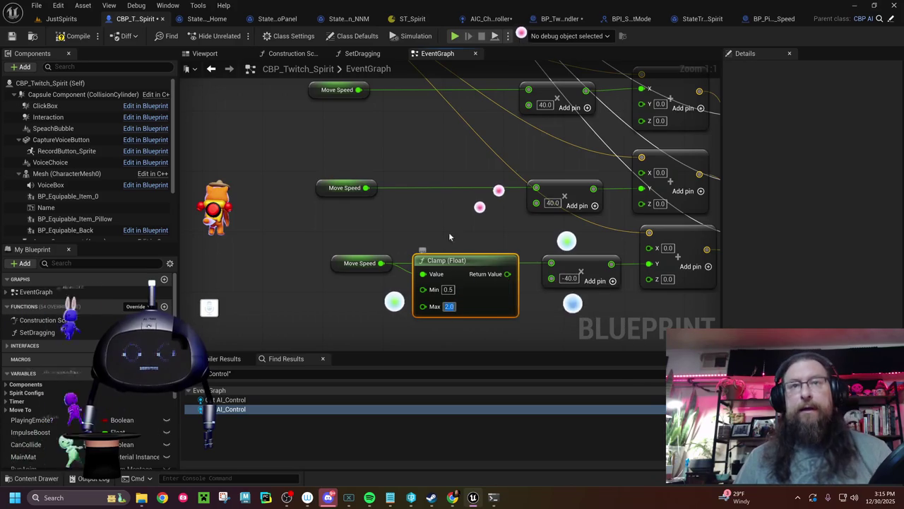
{"action": "mouse_move", "coordinate": [459, 291]}
{"action": "left_mouse_down"}
{"action": "mouse_move", "coordinate": [438, 92]}
{"action": "mouse_move", "coordinate": [427, 188]}
{"action": "left_mouse_up"}
{"action": "left_click_drag", "start_coordinate": [346, 266], "coordinate": [367, 142]}
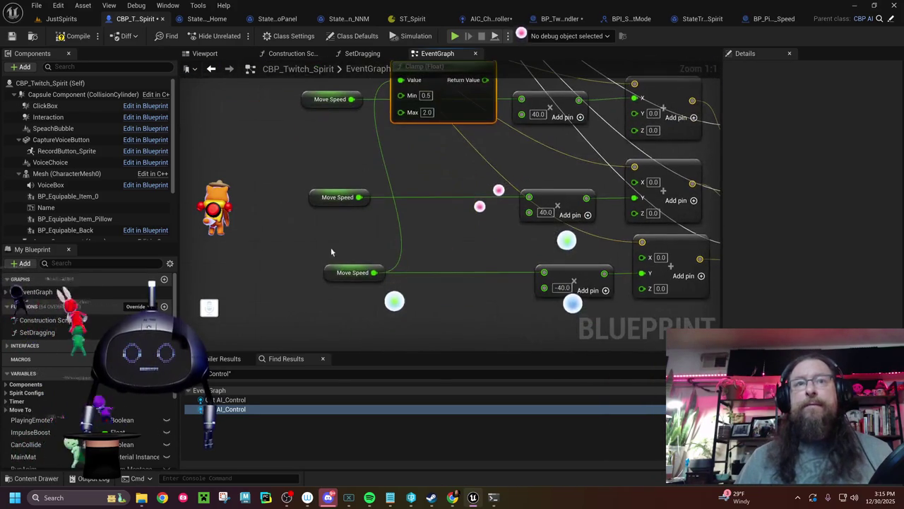
Connect the Clamp's Return Value to the multiply nodes in place of Move Speed
{"action": "left_click", "coordinate": [290, 83]}
{"action": "left_click_drag", "start_coordinate": [289, 83], "coordinate": [297, 215]}
{"action": "left_click_drag", "start_coordinate": [520, 238], "coordinate": [460, 178]}
{"action": "left_click_drag", "start_coordinate": [435, 145], "coordinate": [493, 337]}
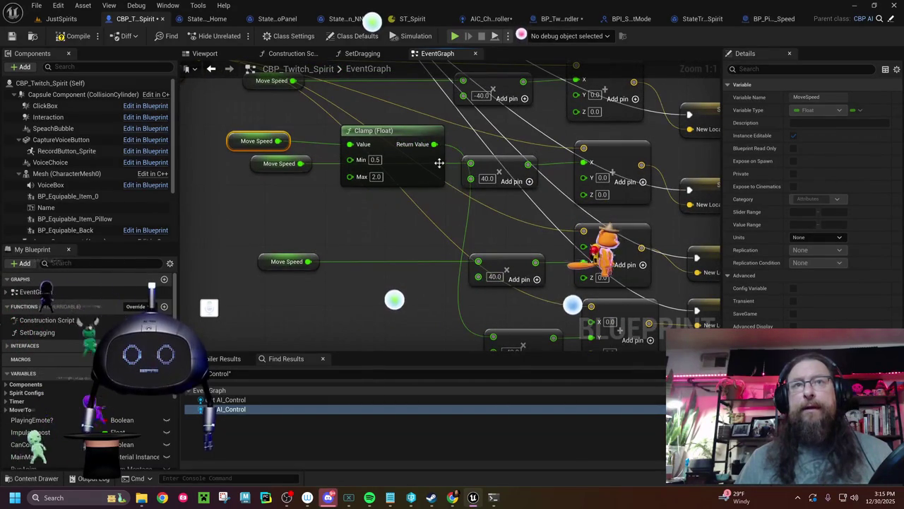
{"action": "left_click_drag", "start_coordinate": [434, 144], "coordinate": [478, 263]}
{"action": "mouse_move", "coordinate": [374, 208]}
{"action": "left_mouse_down"}
{"action": "mouse_move", "coordinate": [321, 208]}
{"action": "mouse_move", "coordinate": [337, 193]}
{"action": "mouse_move", "coordinate": [508, 248]}
{"action": "mouse_move", "coordinate": [447, 240]}
{"action": "mouse_move", "coordinate": [429, 156]}
{"action": "mouse_move", "coordinate": [438, 153]}
{"action": "left_mouse_up"}
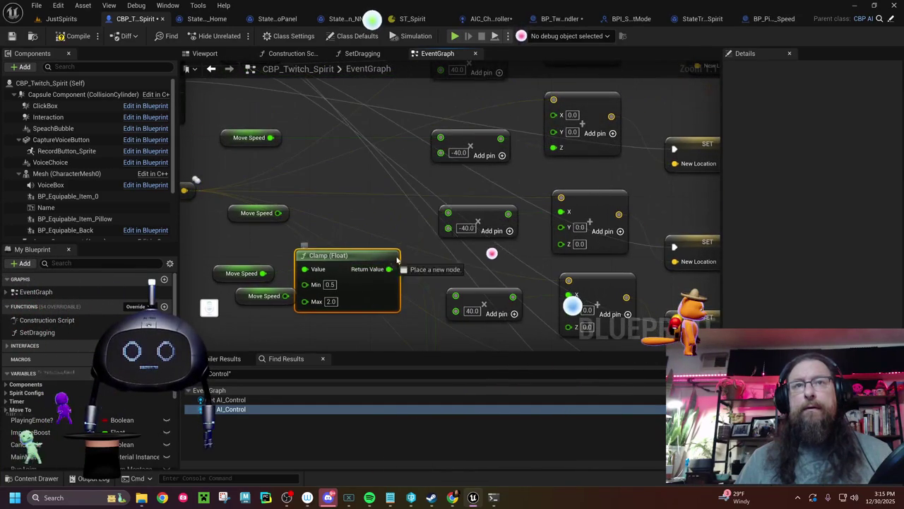
{"action": "mouse_move", "coordinate": [394, 269]}
{"action": "left_mouse_down"}
{"action": "mouse_move", "coordinate": [370, 337]}
{"action": "mouse_move", "coordinate": [410, 152]}
{"action": "mouse_move", "coordinate": [437, 121]}
{"action": "mouse_move", "coordinate": [424, 137]}
{"action": "left_mouse_up"}
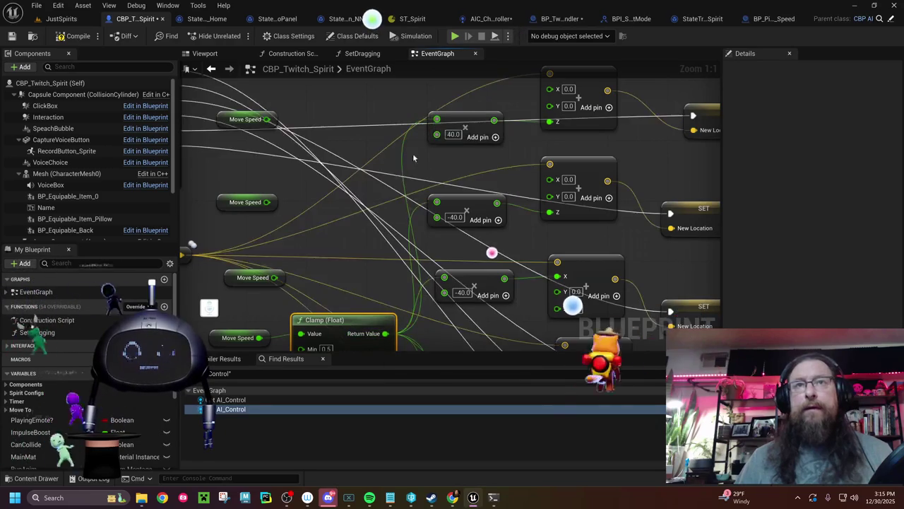
Check the now-unused Move Speed getters and save the spirit blueprint
{"action": "left_click_drag", "start_coordinate": [398, 268], "coordinate": [479, 216]}
{"action": "left_click", "coordinate": [320, 156]}
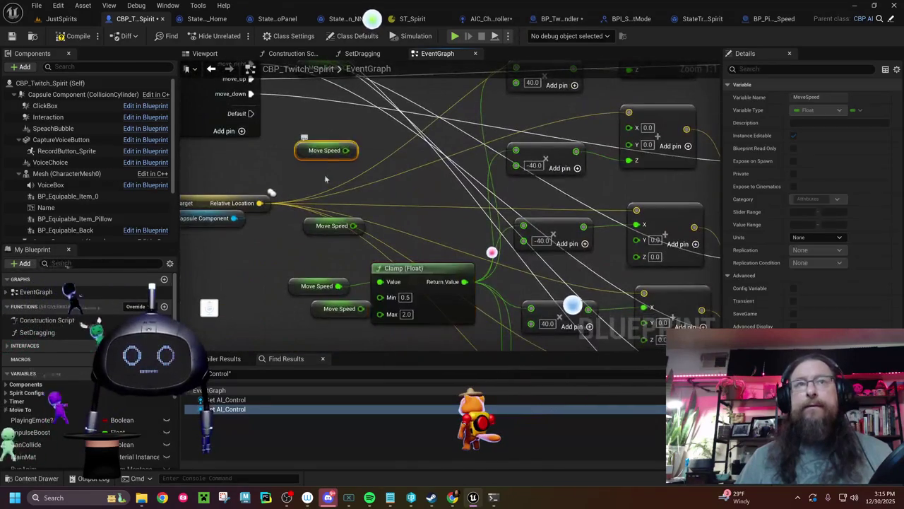
{"action": "left_click_drag", "start_coordinate": [320, 160], "coordinate": [328, 156]}
{"action": "left_click", "coordinate": [308, 132]}
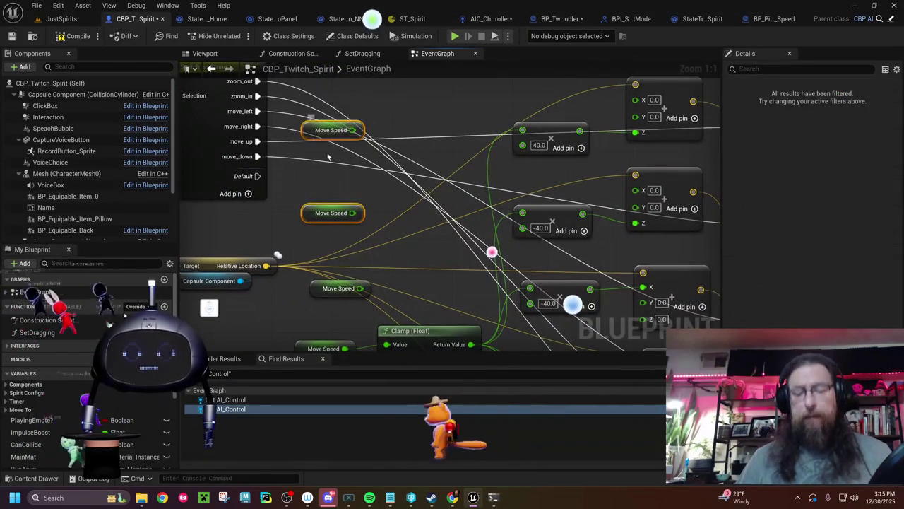
{"action": "left_click_drag", "start_coordinate": [336, 206], "coordinate": [356, 57]}
{"action": "left_click", "coordinate": [339, 138]}
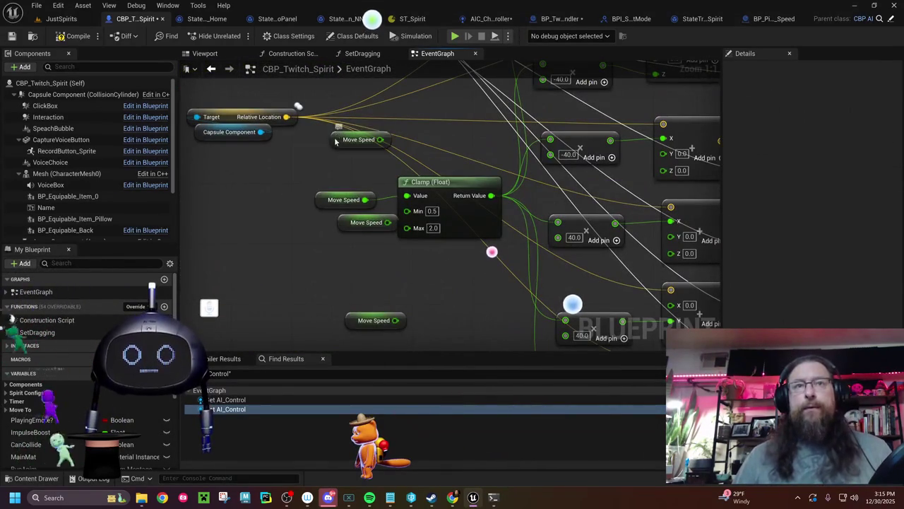
{"action": "left_click", "coordinate": [340, 221], "text": "ctrl"}
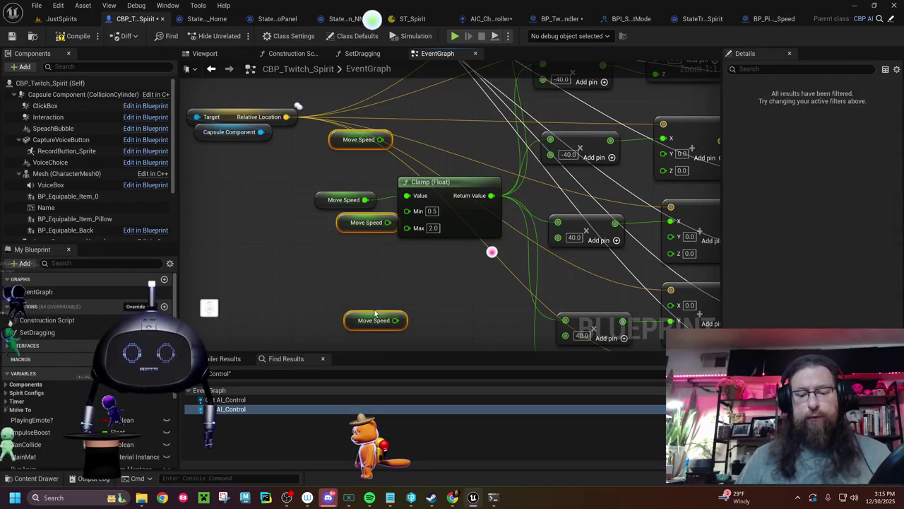
{"action": "left_click", "coordinate": [375, 311]}
{"action": "scroll", "coordinate": [369, 244], "scroll_direction": "down", "scroll_amount": 8}
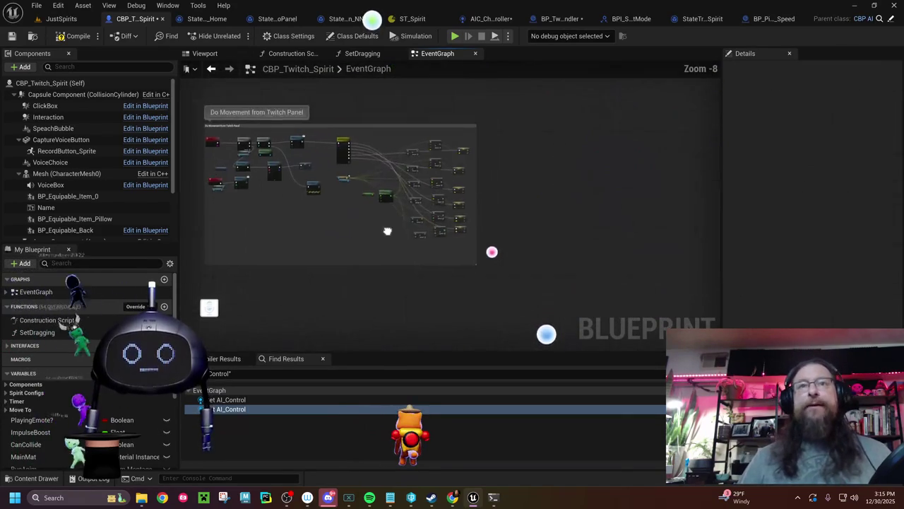
{"action": "scroll", "coordinate": [375, 269], "scroll_direction": "up", "scroll_amount": 6}
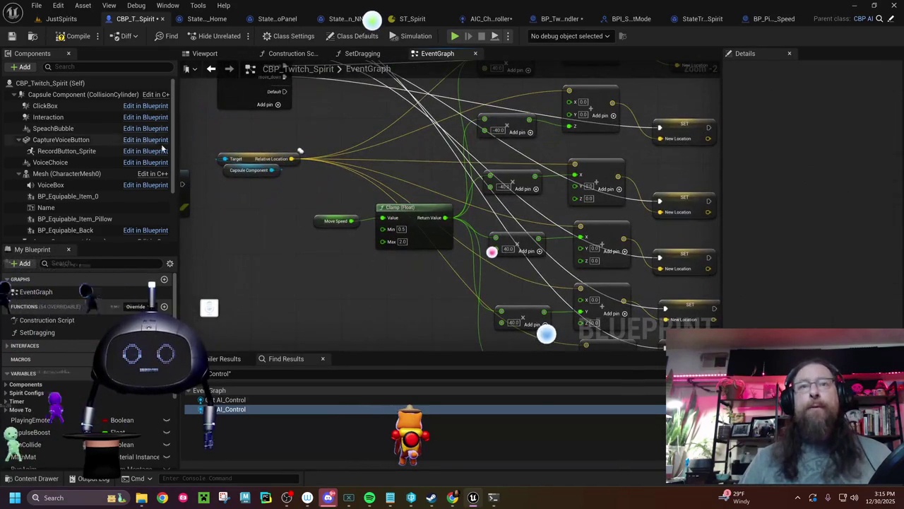
{"action": "left_click", "coordinate": [11, 37]}
{"action": "left_click", "coordinate": [61, 18]}
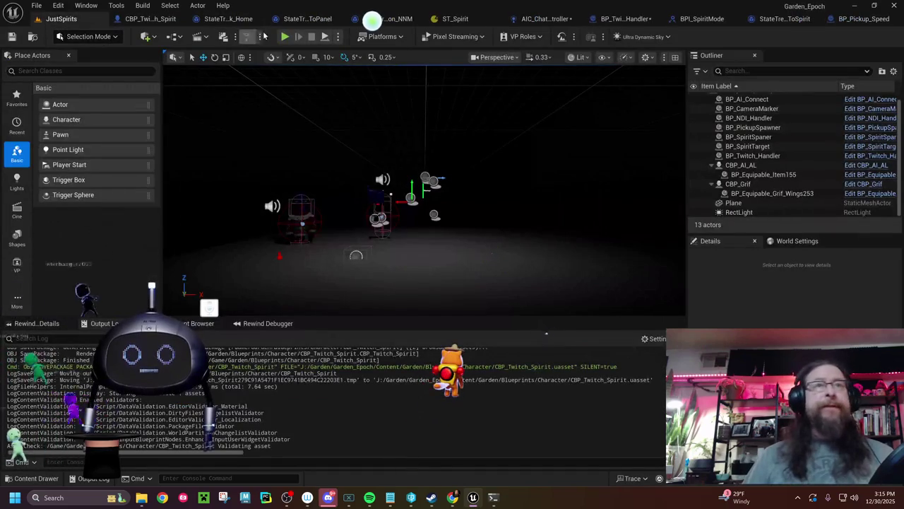
{"action": "left_click", "coordinate": [284, 36]}
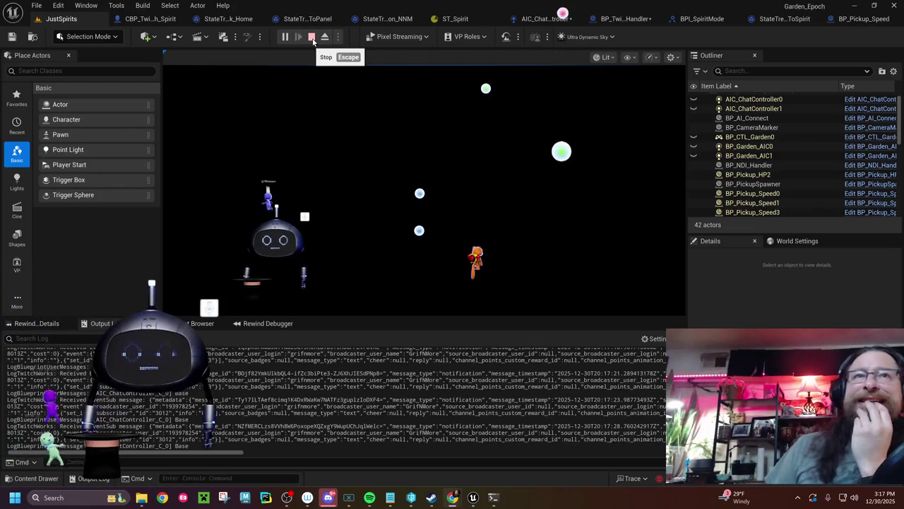
{"action": "left_click", "coordinate": [313, 38]}
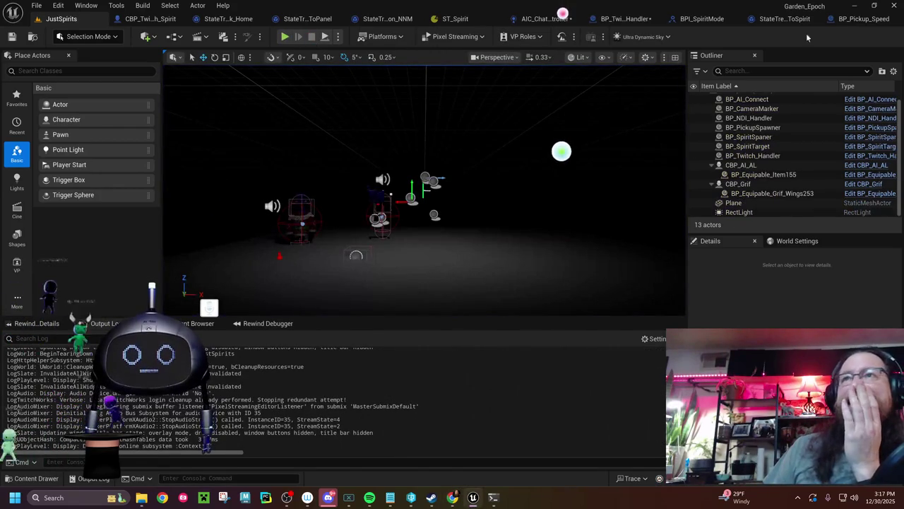
Open the GetDistanceToHome function in the StateTreeTask_Home blueprint
{"action": "left_click", "coordinate": [778, 19]}
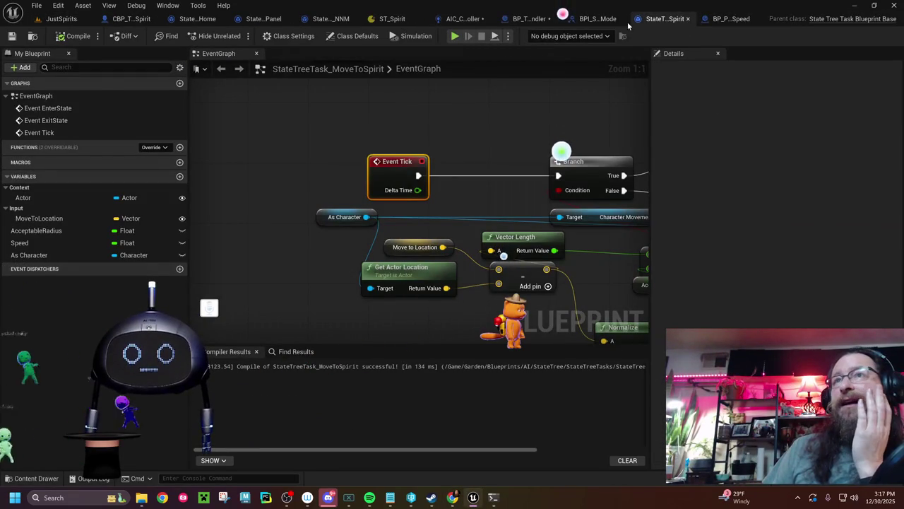
{"action": "left_click", "coordinate": [530, 19]}
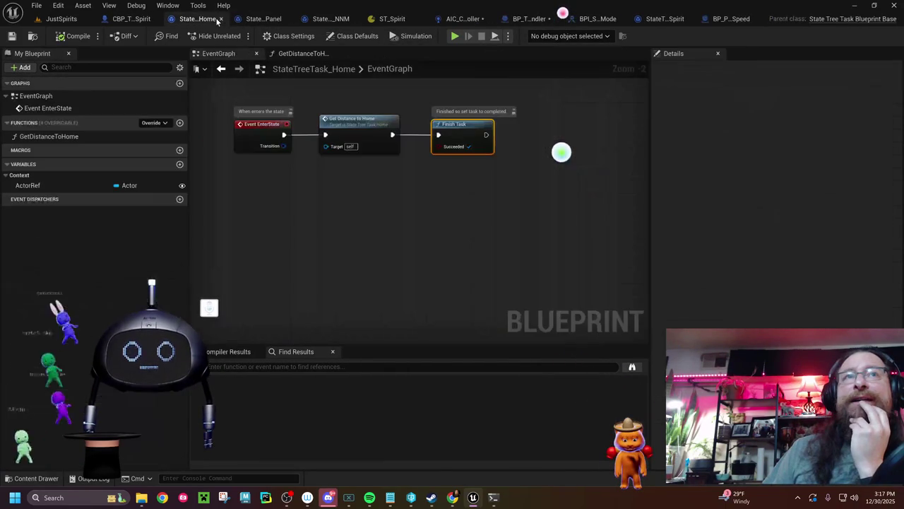
{"action": "left_click", "coordinate": [212, 19]}
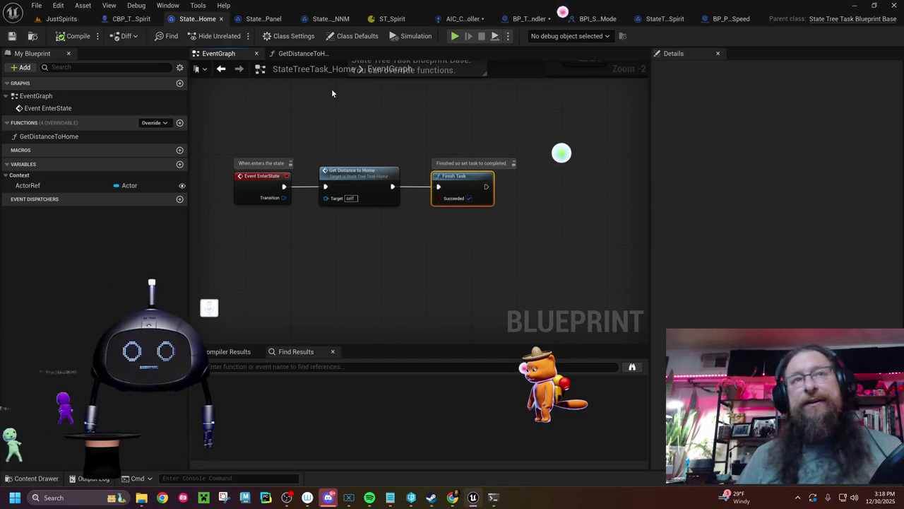
{"action": "double_click", "coordinate": [369, 171]}
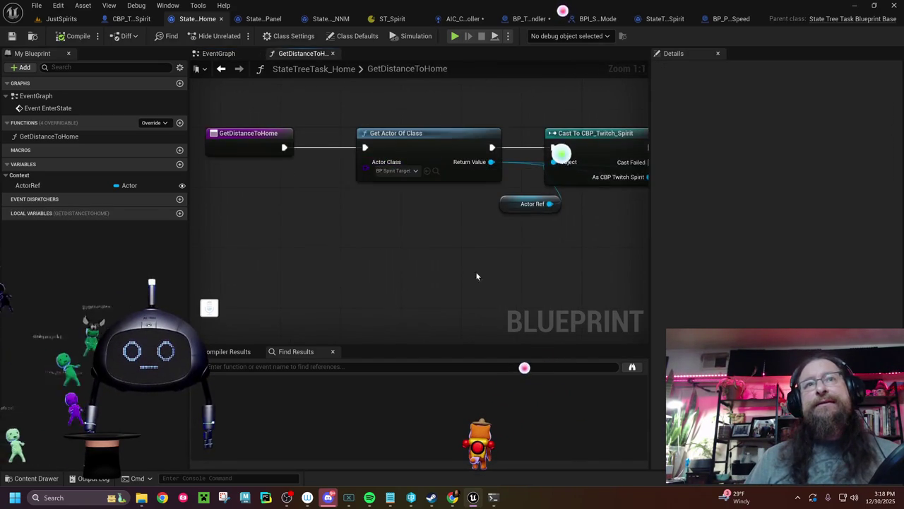
Pan to the Cast To CBP_Twitch_Spirit node and drag out from its spirit reference pin
{"action": "left_click_drag", "start_coordinate": [510, 241], "coordinate": [235, 240]}
{"action": "mouse_move", "coordinate": [380, 253]}
{"action": "left_mouse_down"}
{"action": "mouse_move", "coordinate": [406, 268]}
{"action": "mouse_move", "coordinate": [582, 258]}
{"action": "mouse_move", "coordinate": [724, 277]}
{"action": "left_mouse_up"}
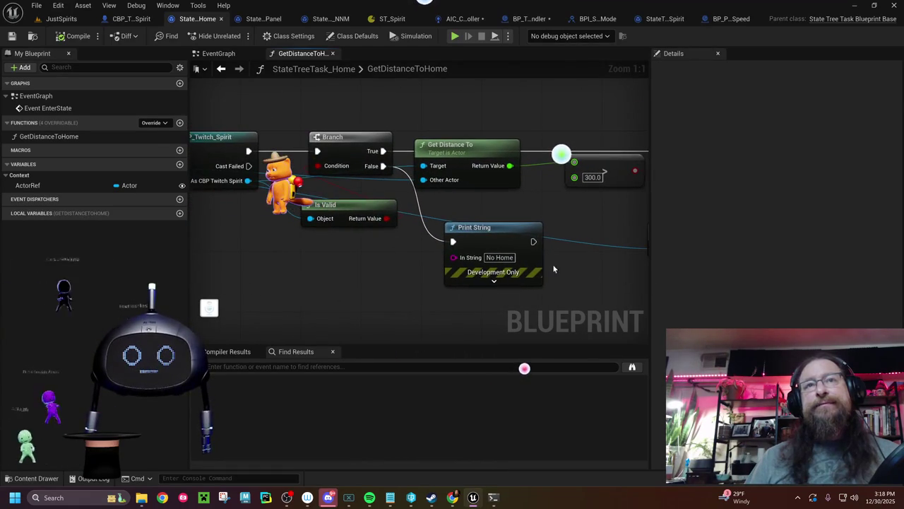
{"action": "left_click_drag", "start_coordinate": [358, 249], "coordinate": [197, 233]}
{"action": "left_click_drag", "start_coordinate": [474, 258], "coordinate": [240, 237]}
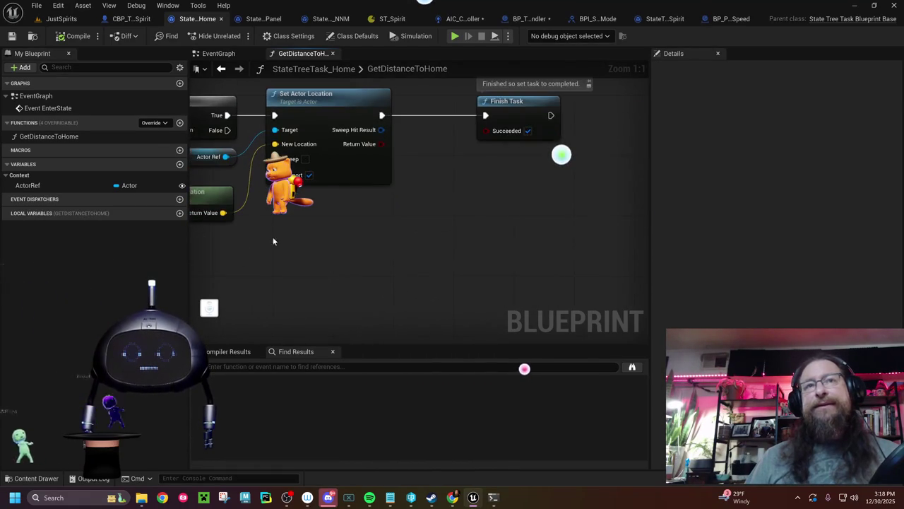
{"action": "left_click_drag", "start_coordinate": [377, 251], "coordinate": [521, 287]}
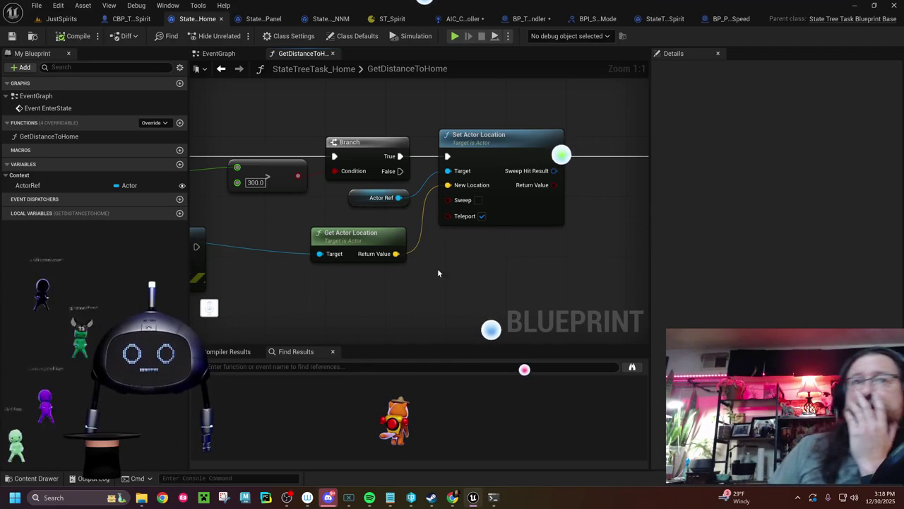
{"action": "left_click_drag", "start_coordinate": [445, 269], "coordinate": [831, 287]}
{"action": "mouse_move", "coordinate": [312, 288]}
{"action": "left_mouse_down"}
{"action": "mouse_move", "coordinate": [457, 273]}
{"action": "mouse_move", "coordinate": [253, 270]}
{"action": "left_mouse_up"}
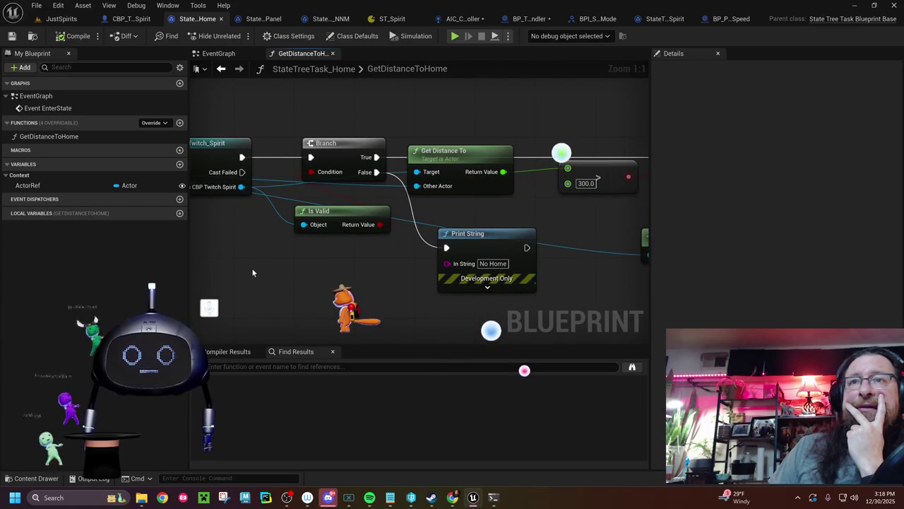
{"action": "mouse_move", "coordinate": [331, 270]}
{"action": "left_mouse_down"}
{"action": "mouse_move", "coordinate": [397, 282]}
{"action": "mouse_move", "coordinate": [380, 282]}
{"action": "mouse_move", "coordinate": [502, 283]}
{"action": "mouse_move", "coordinate": [383, 287]}
{"action": "left_mouse_up"}
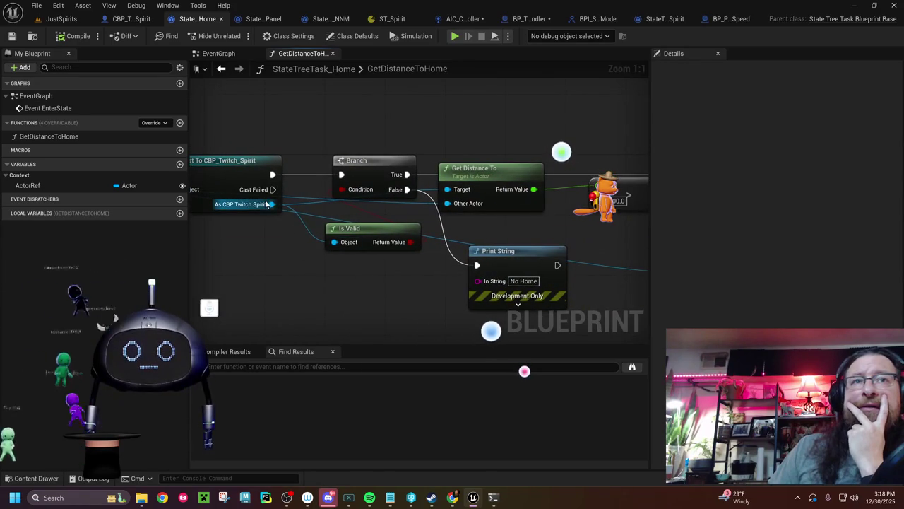
{"action": "mouse_move", "coordinate": [272, 204]}
{"action": "left_mouse_down"}
{"action": "mouse_move", "coordinate": [677, 293]}
{"action": "mouse_move", "coordinate": [546, 290]}
{"action": "mouse_move", "coordinate": [501, 274]}
{"action": "mouse_move", "coordinate": [469, 235]}
{"action": "mouse_move", "coordinate": [474, 226]}
{"action": "left_mouse_up"}
{"action": "left_click_drag", "start_coordinate": [475, 227], "coordinate": [475, 227]}
Add a SET New Location node fed by Get Actor Location's Return Value
{"action": "type", "text": "newlocation"}
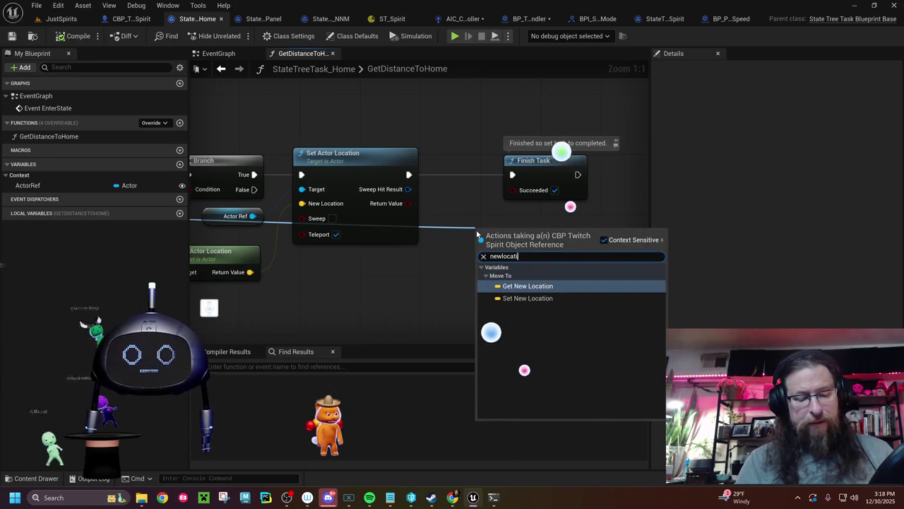
{"action": "left_click", "coordinate": [528, 298]}
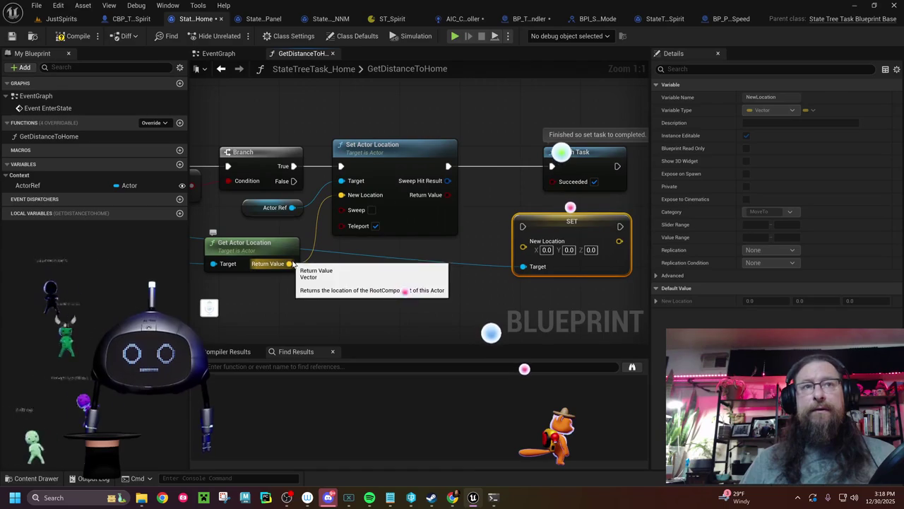
{"action": "left_click_drag", "start_coordinate": [289, 263], "coordinate": [523, 247]}
Run the SET node between Set Actor Location and Finish Task, then save
{"action": "left_click_drag", "start_coordinate": [487, 206], "coordinate": [359, 219]}
{"action": "left_click_drag", "start_coordinate": [448, 167], "coordinate": [553, 167]}
{"action": "mouse_move", "coordinate": [425, 231]}
{"action": "left_mouse_down"}
{"action": "mouse_move", "coordinate": [426, 169]}
{"action": "mouse_move", "coordinate": [426, 179]}
{"action": "left_mouse_up"}
{"action": "left_click_drag", "start_coordinate": [315, 179], "coordinate": [391, 179]}
{"action": "left_click_drag", "start_coordinate": [458, 178], "coordinate": [525, 181]}
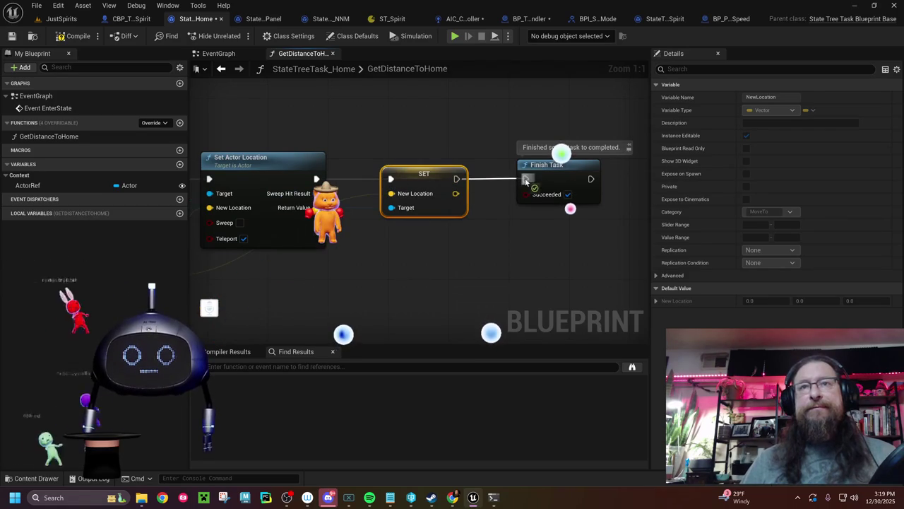
{"action": "left_click", "coordinate": [12, 37]}
{"action": "left_click", "coordinate": [62, 19]}
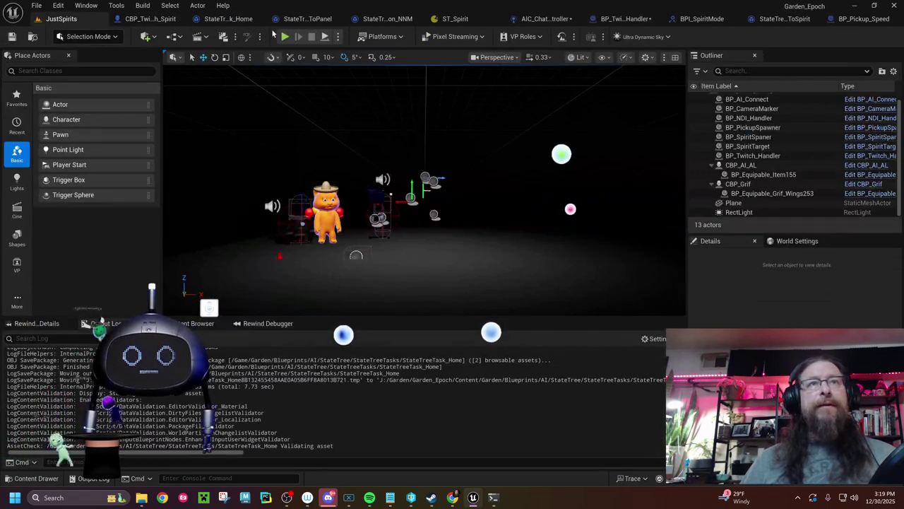
Play-test the JustSpirits level with the updated spirits, then stop and return to CBP_Twitch_Spirit
{"action": "left_click", "coordinate": [284, 36]}
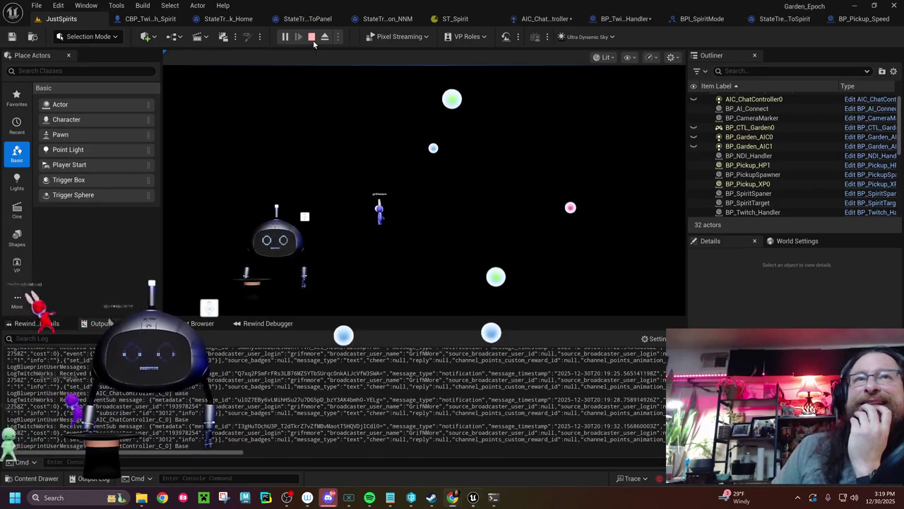
{"action": "left_click", "coordinate": [311, 37]}
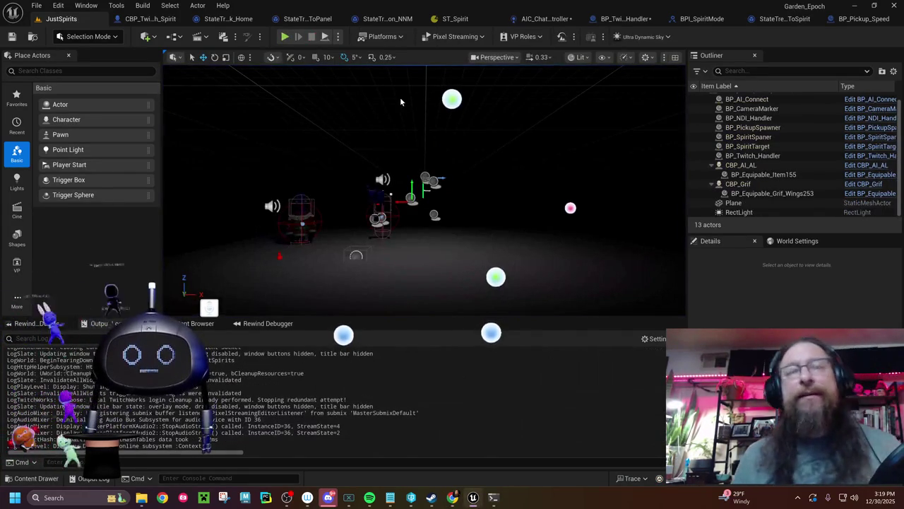
{"action": "left_click", "coordinate": [150, 18]}
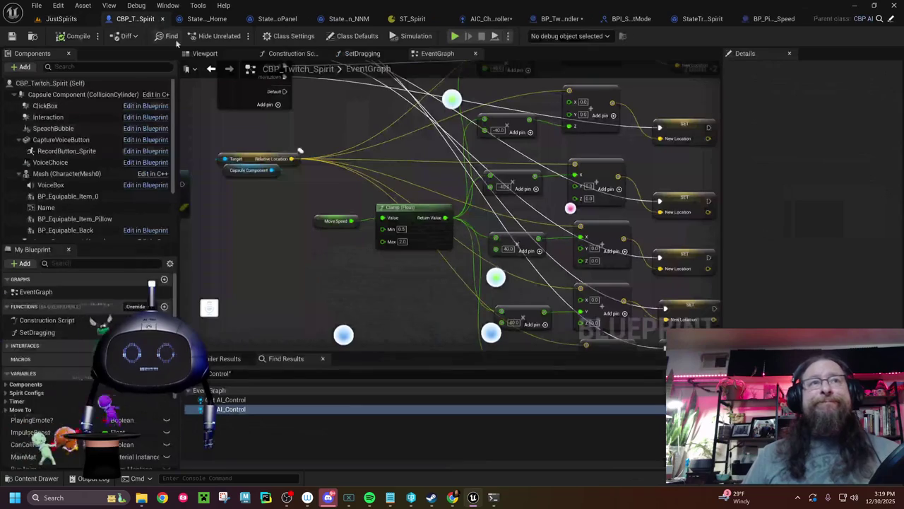
Add a Niagara component named Niagara and attach it under the character Mesh
{"action": "scroll", "coordinate": [407, 220], "scroll_direction": "down", "scroll_amount": 8}
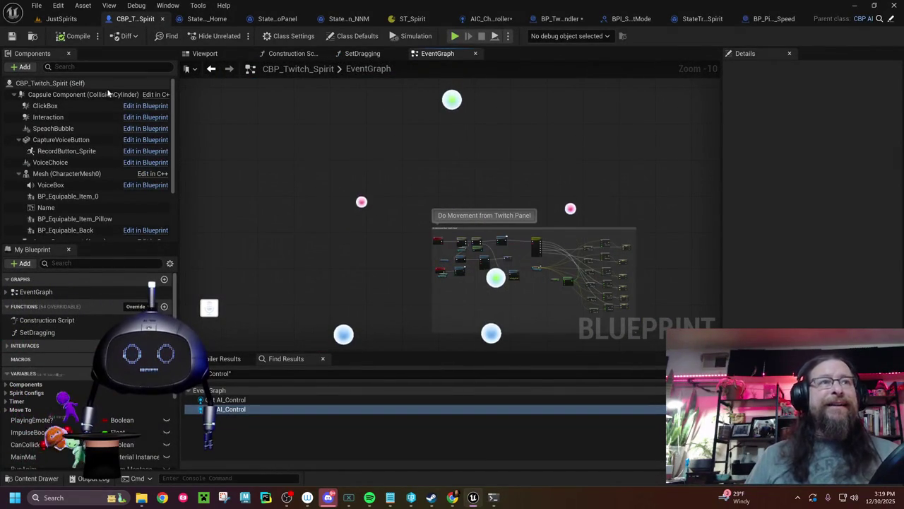
{"action": "scroll", "coordinate": [91, 163], "scroll_direction": "down", "scroll_amount": 3}
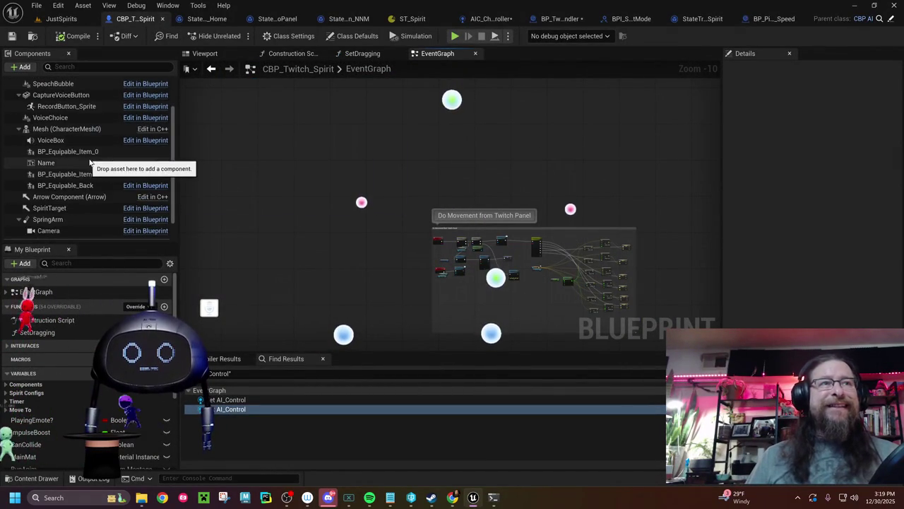
{"action": "scroll", "coordinate": [90, 157], "scroll_direction": "up", "scroll_amount": 3}
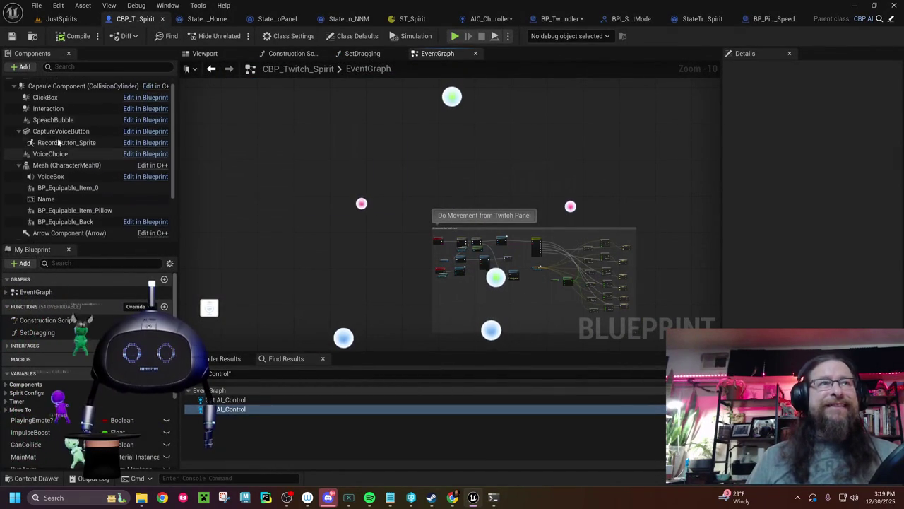
{"action": "left_click", "coordinate": [25, 67]}
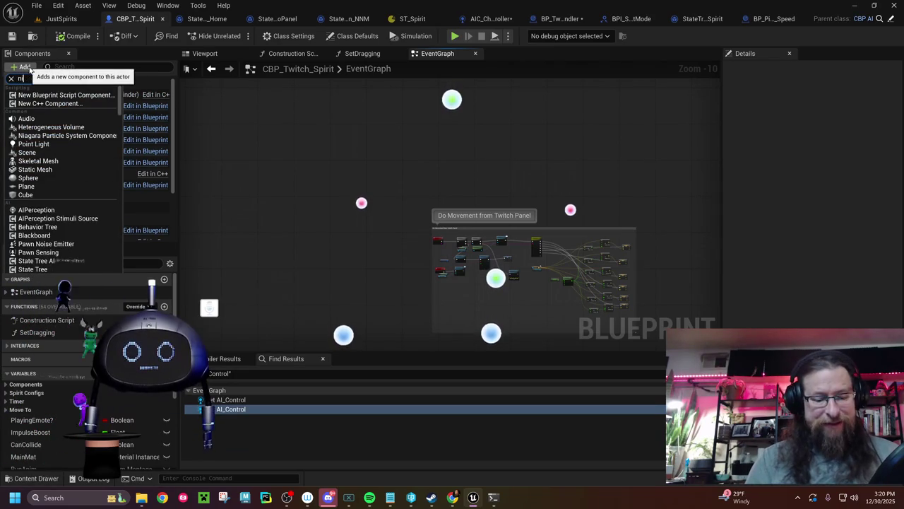
{"action": "type", "text": "ag"}
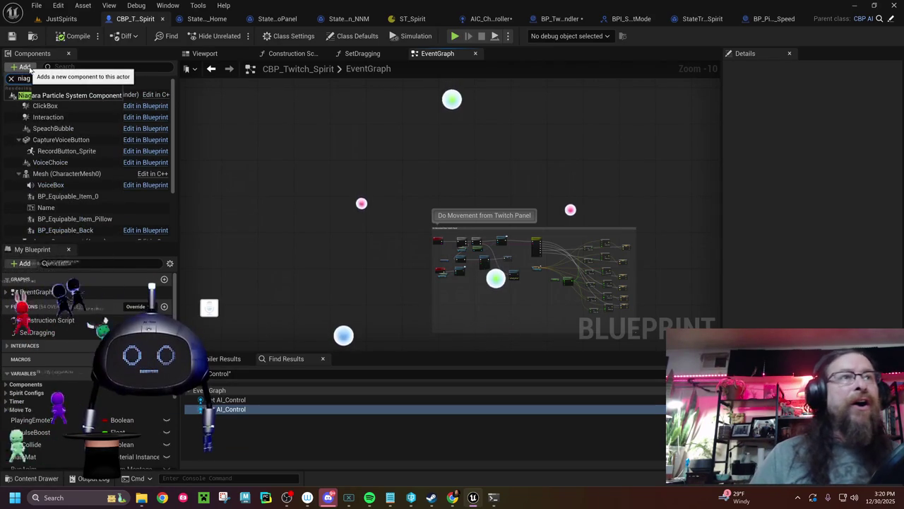
{"action": "left_click", "coordinate": [69, 95]}
{"action": "key", "text": "Return"}
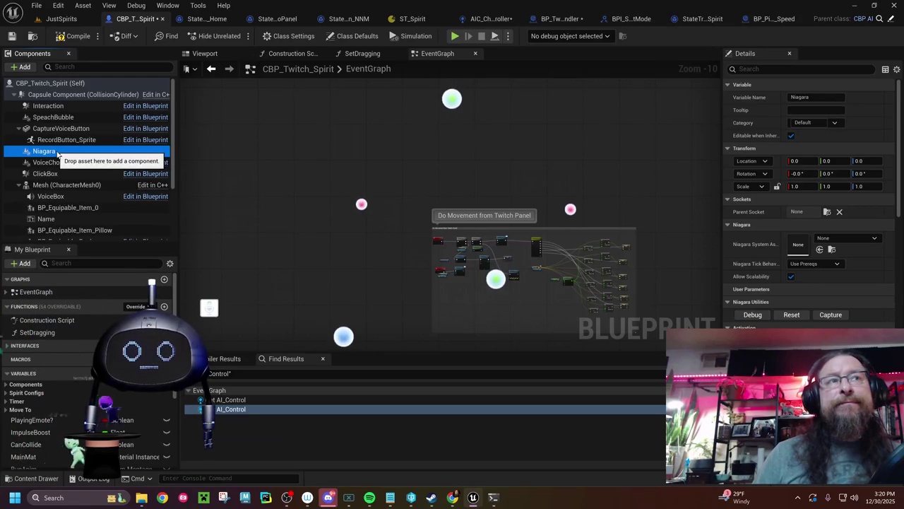
{"action": "left_click_drag", "start_coordinate": [57, 151], "coordinate": [58, 185]}
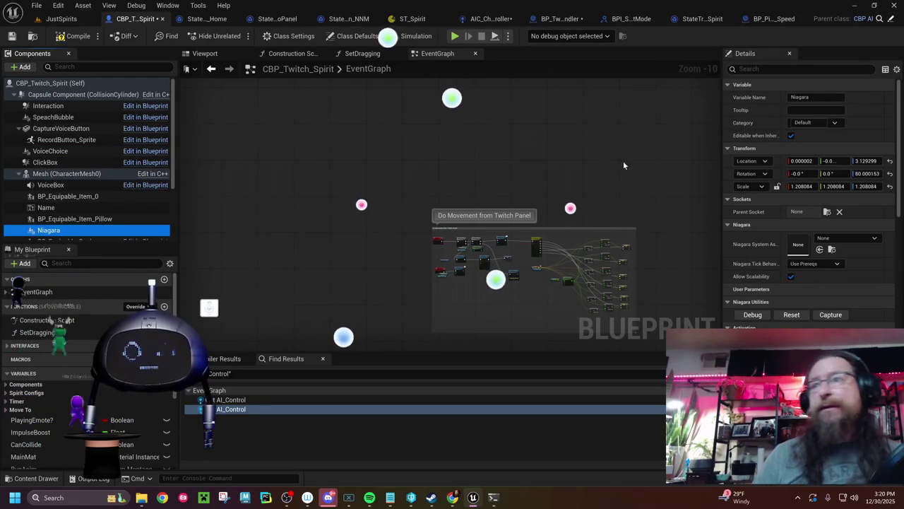
Set the Niagara component's Parent Socket to root
{"action": "left_click", "coordinate": [834, 238]}
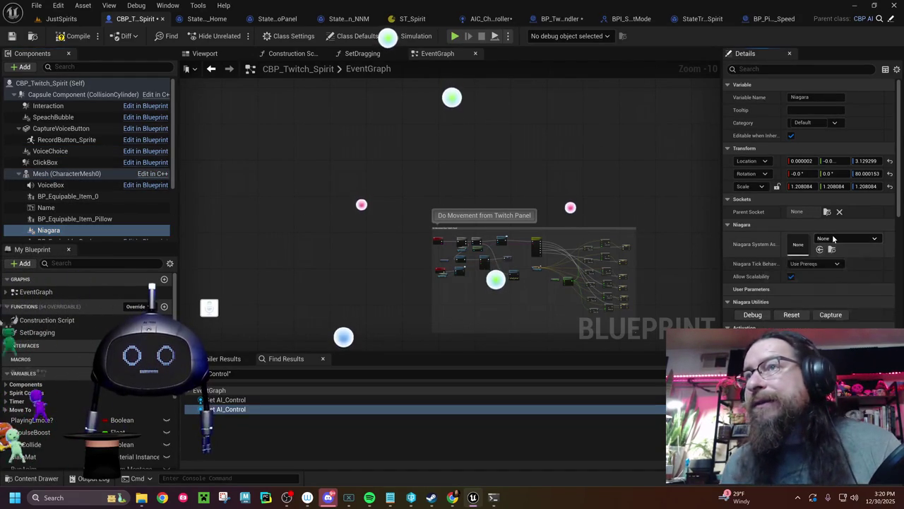
{"action": "left_click", "coordinate": [834, 239]}
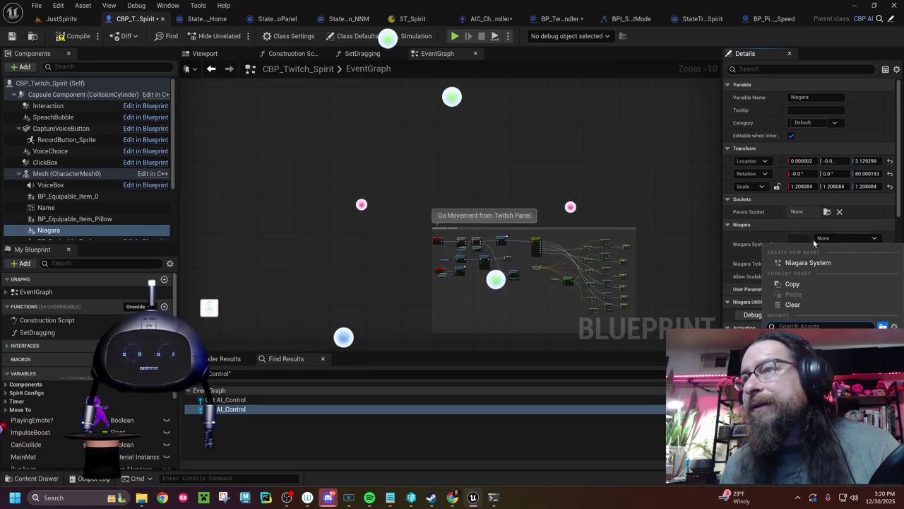
{"action": "left_click", "coordinate": [802, 218]}
{"action": "left_click", "coordinate": [827, 212]}
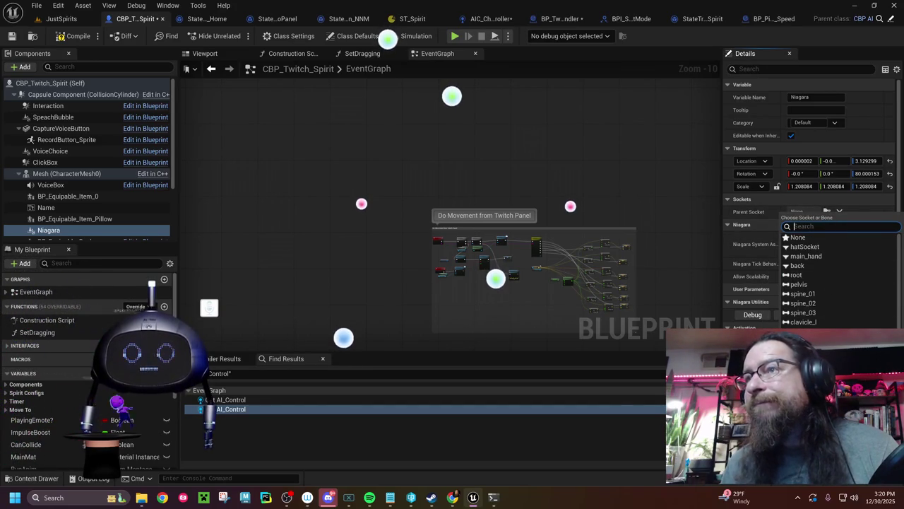
{"action": "left_click", "coordinate": [796, 275]}
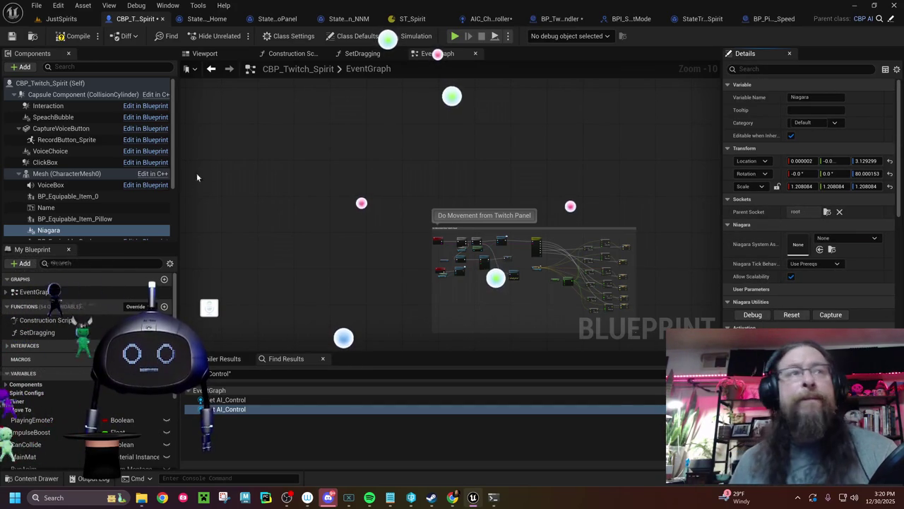
{"action": "key", "text": "ctrl+space"}
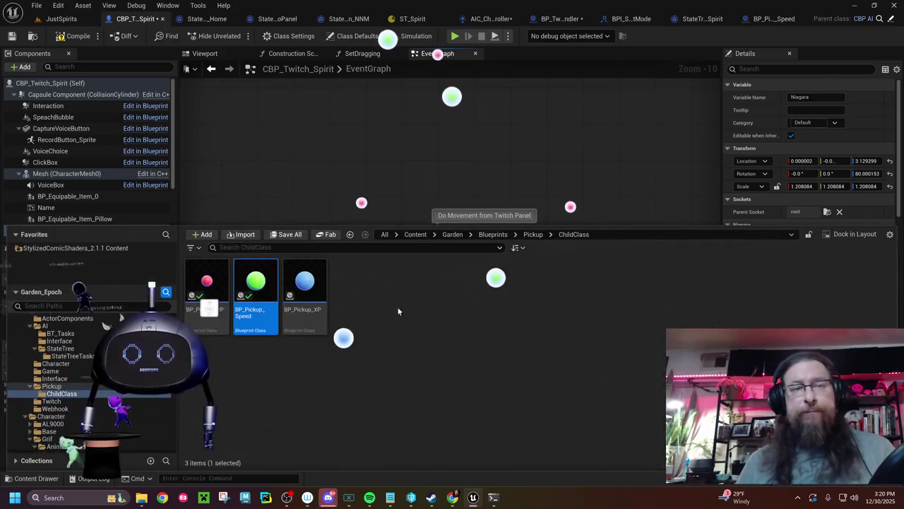
Find N_Burst in Garden > VFX and assign it as the Niagara System Asset
{"action": "left_click", "coordinate": [453, 236]}
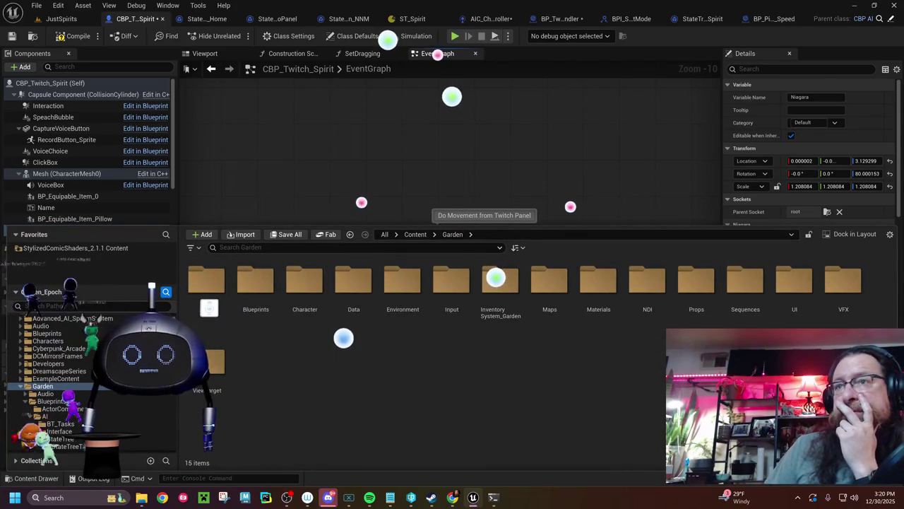
{"action": "double_click", "coordinate": [837, 288]}
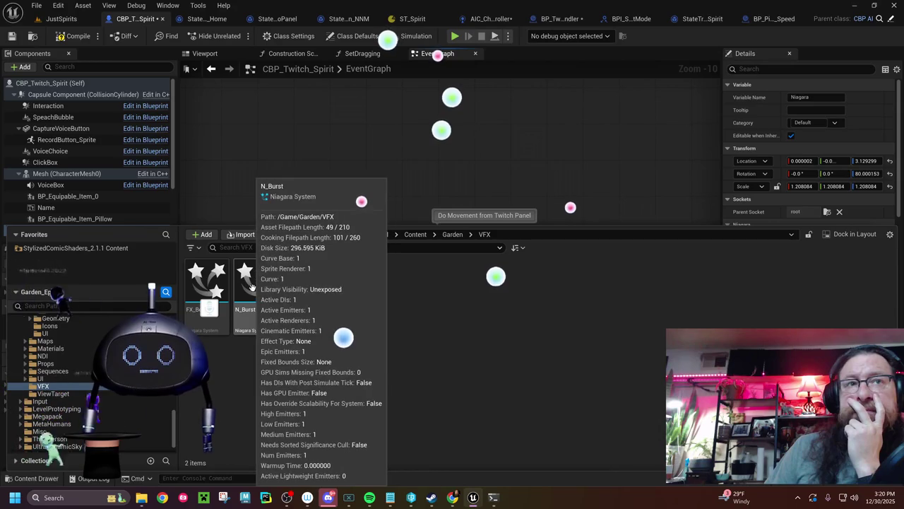
{"action": "double_click", "coordinate": [266, 262]}
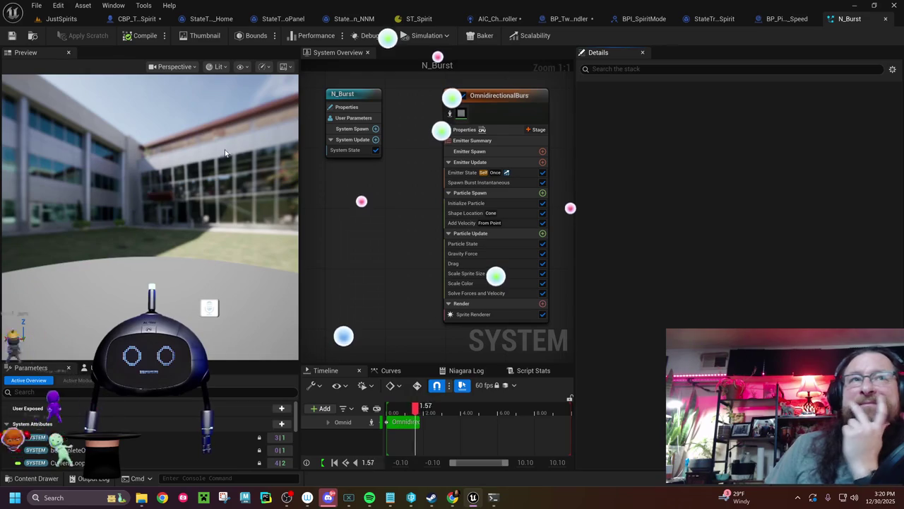
{"action": "left_click", "coordinate": [85, 20]}
{"action": "left_click", "coordinate": [136, 19]}
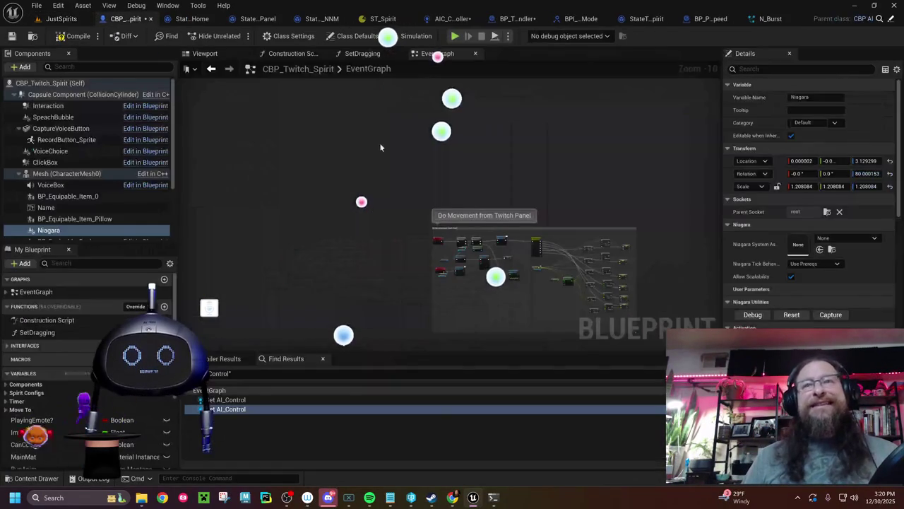
{"action": "left_click", "coordinate": [821, 248]}
{"action": "left_click_drag", "start_coordinate": [545, 183], "coordinate": [478, 155]}
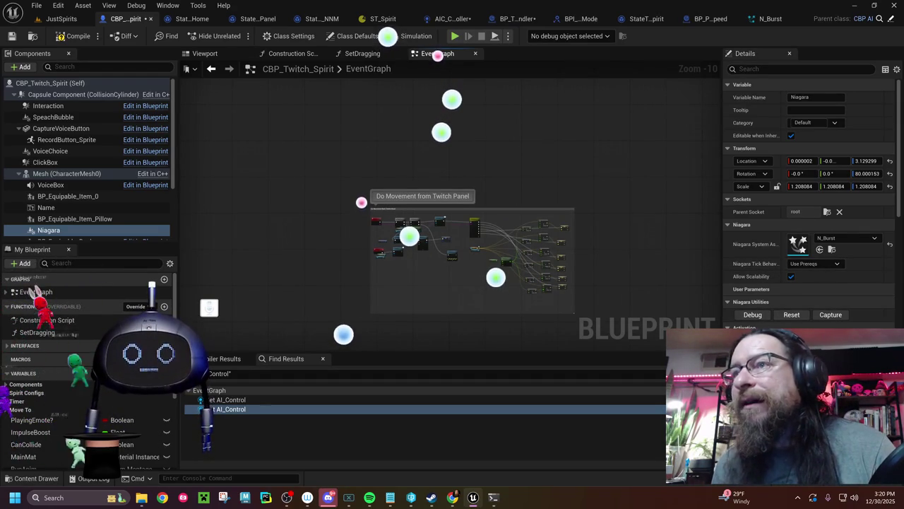
{"action": "mouse_move", "coordinate": [263, 165]}
{"action": "left_mouse_down"}
{"action": "mouse_move", "coordinate": [294, 188]}
{"action": "mouse_move", "coordinate": [329, 62]}
{"action": "mouse_move", "coordinate": [315, 52]}
{"action": "left_mouse_up"}
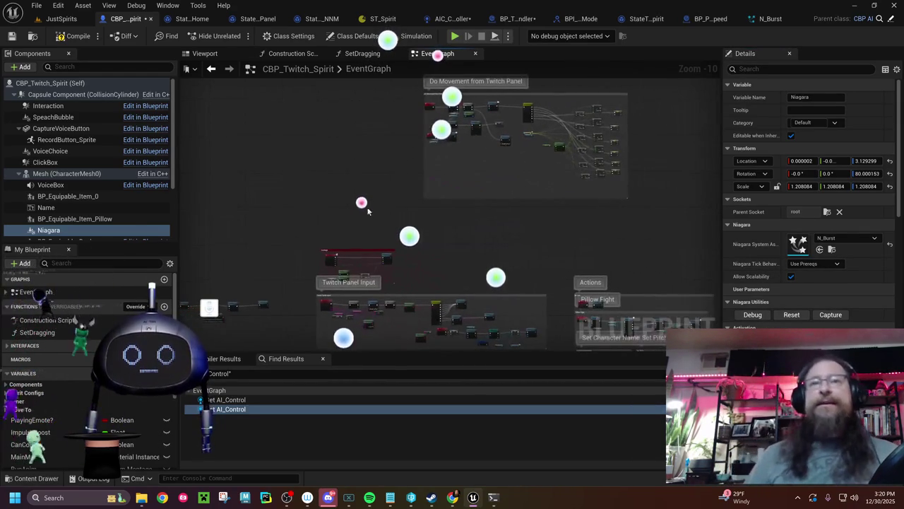
Add a custom event named DoPoof to the spirit's event graph
{"action": "right_click", "coordinate": [438, 222]}
{"action": "type", "text": "cust"}
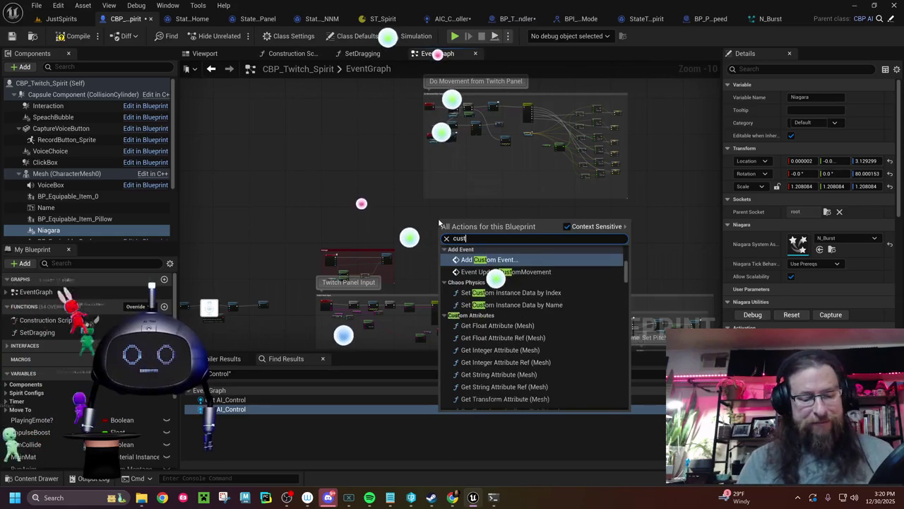
{"action": "type", "text": " event"}
{"action": "key", "text": "Return"}
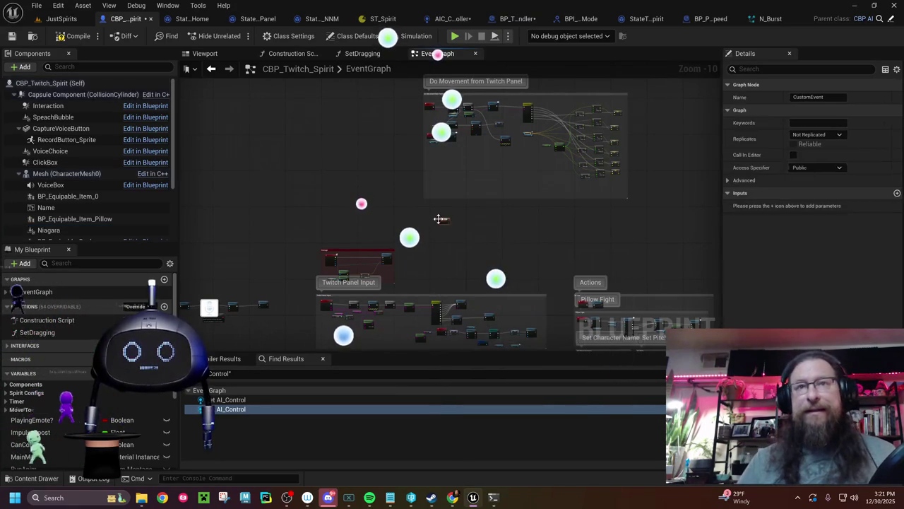
{"action": "scroll", "coordinate": [435, 221], "scroll_direction": "up", "scroll_amount": 10}
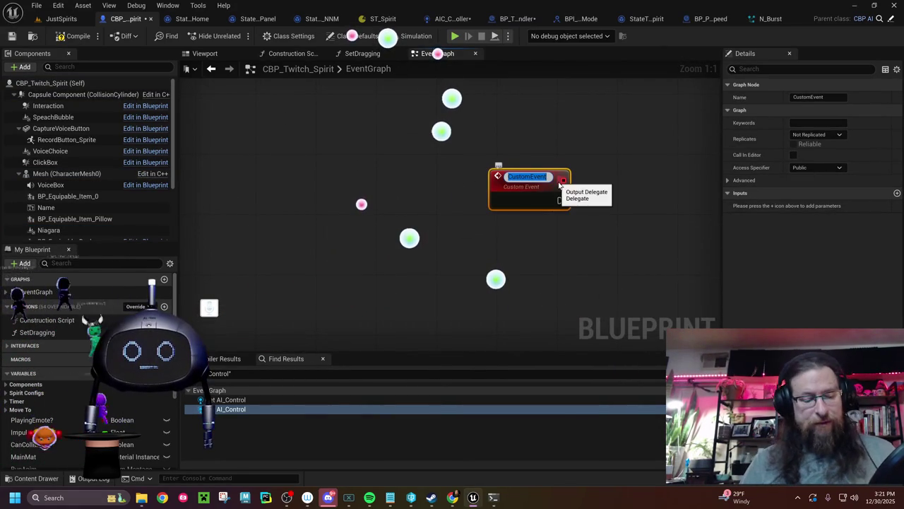
{"action": "type", "text": "DoPoof"}
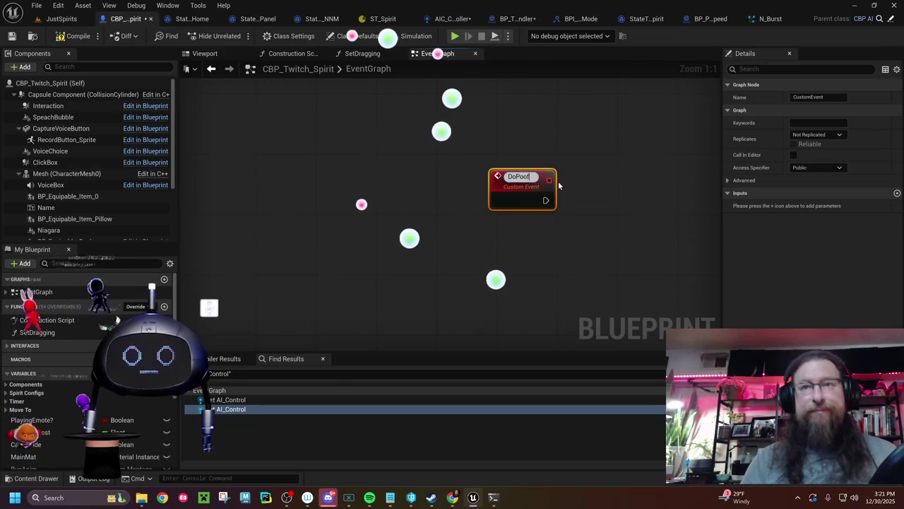
{"action": "key", "text": "Return"}
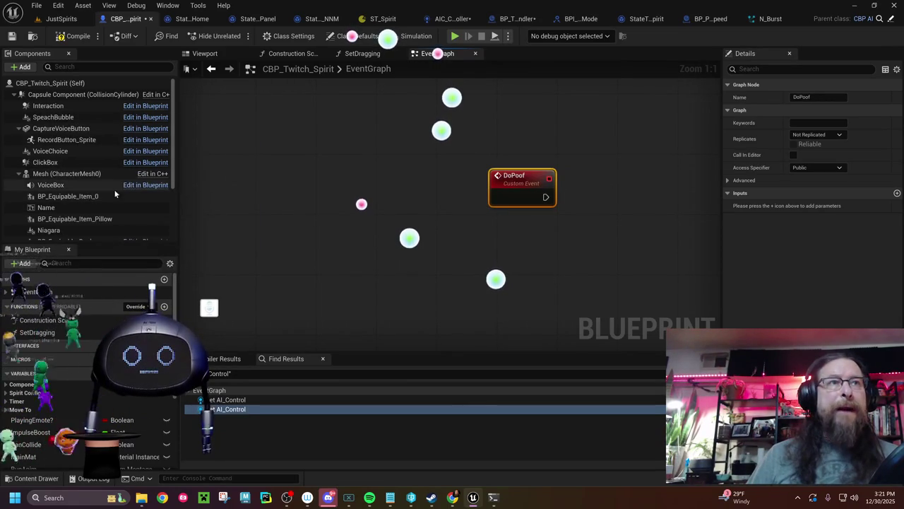
Add an Activate node for the Niagara component and wire DoPoof's execution into it
{"action": "scroll", "coordinate": [67, 228], "scroll_direction": "down", "scroll_amount": 2}
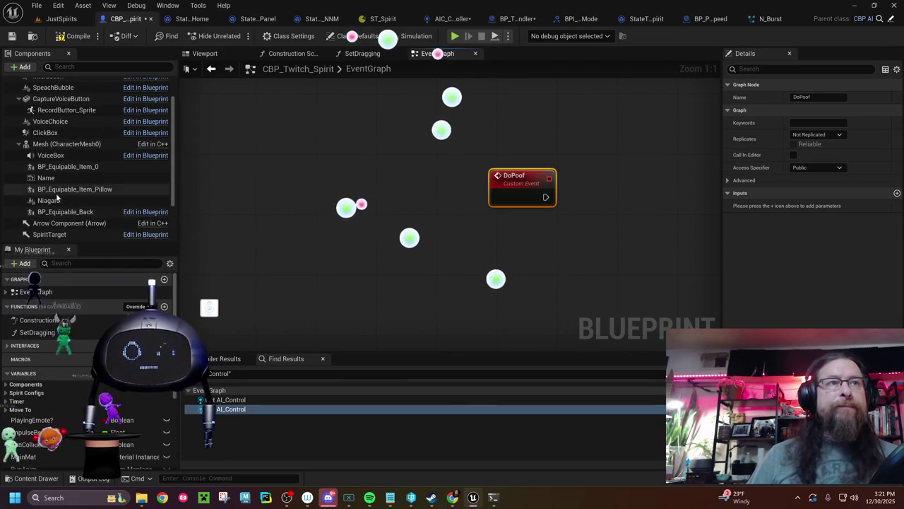
{"action": "mouse_move", "coordinate": [49, 200]}
{"action": "left_mouse_down"}
{"action": "mouse_move", "coordinate": [620, 207]}
{"action": "mouse_move", "coordinate": [593, 204]}
{"action": "mouse_move", "coordinate": [598, 211]}
{"action": "mouse_move", "coordinate": [676, 179]}
{"action": "left_mouse_up"}
{"action": "type", "text": "activate"}
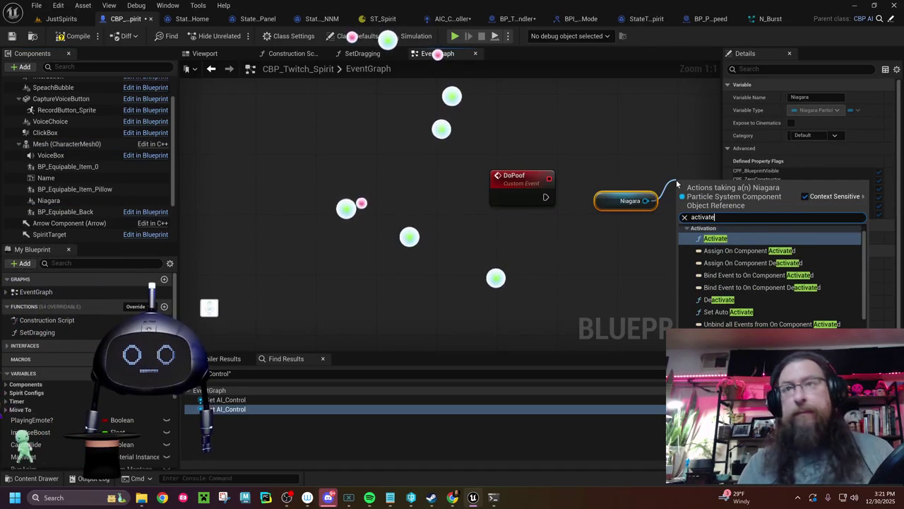
{"action": "left_click", "coordinate": [709, 240]}
{"action": "mouse_move", "coordinate": [709, 240]}
{"action": "left_mouse_down"}
{"action": "mouse_move", "coordinate": [567, 257]}
{"action": "mouse_move", "coordinate": [445, 219]}
{"action": "mouse_move", "coordinate": [401, 249]}
{"action": "left_mouse_up"}
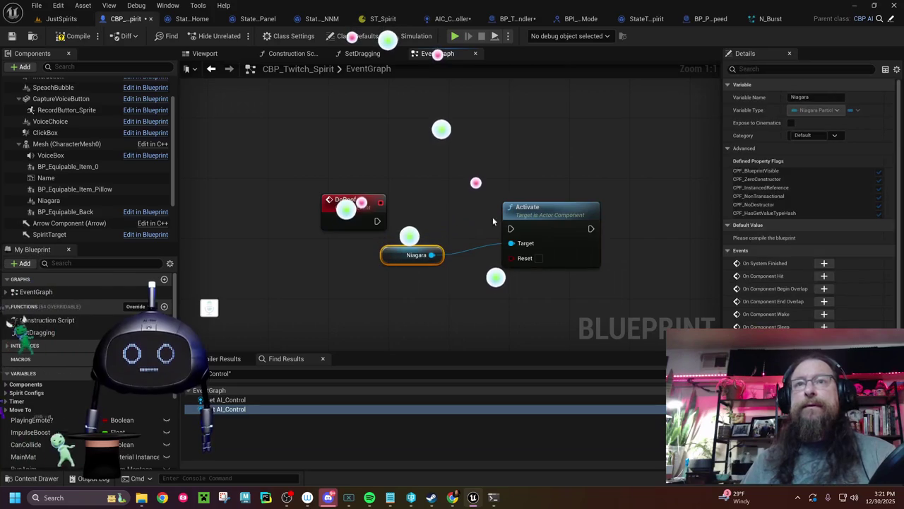
{"action": "left_click_drag", "start_coordinate": [526, 217], "coordinate": [487, 210]}
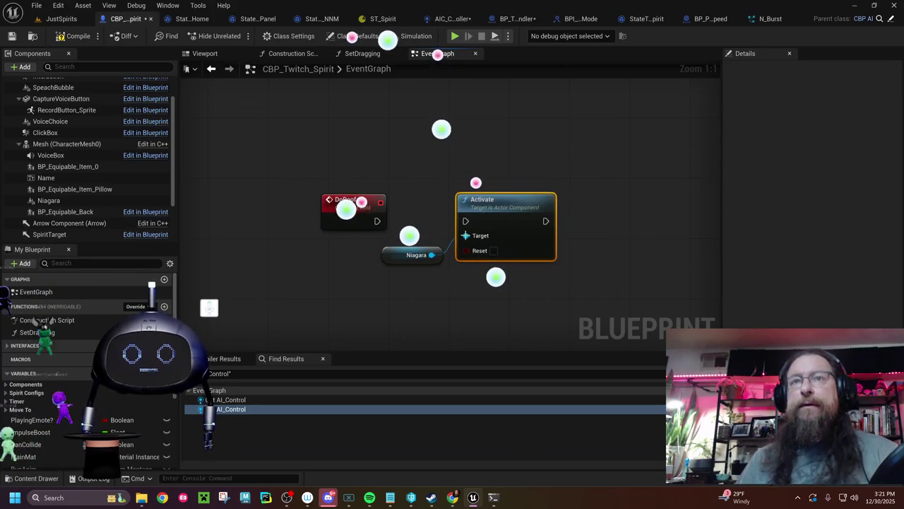
{"action": "left_click_drag", "start_coordinate": [377, 222], "coordinate": [469, 222]}
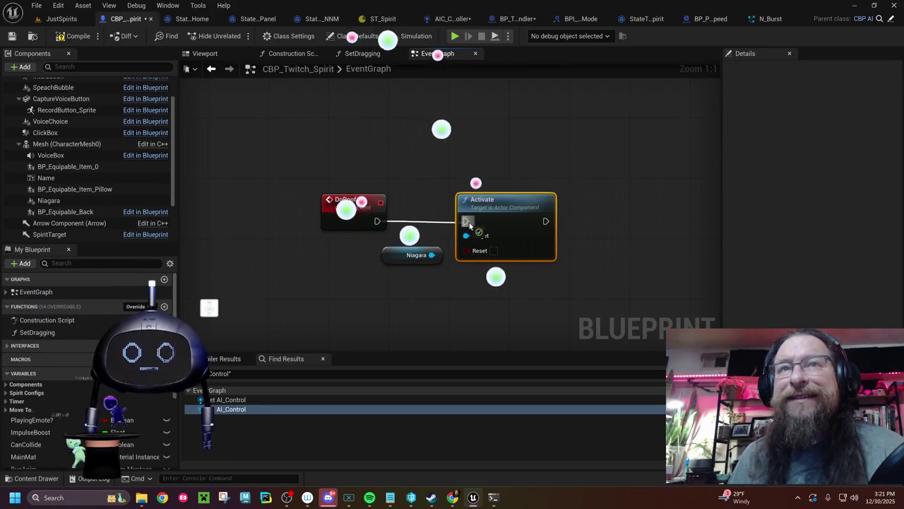
{"action": "left_click_drag", "start_coordinate": [431, 254], "coordinate": [463, 300]}
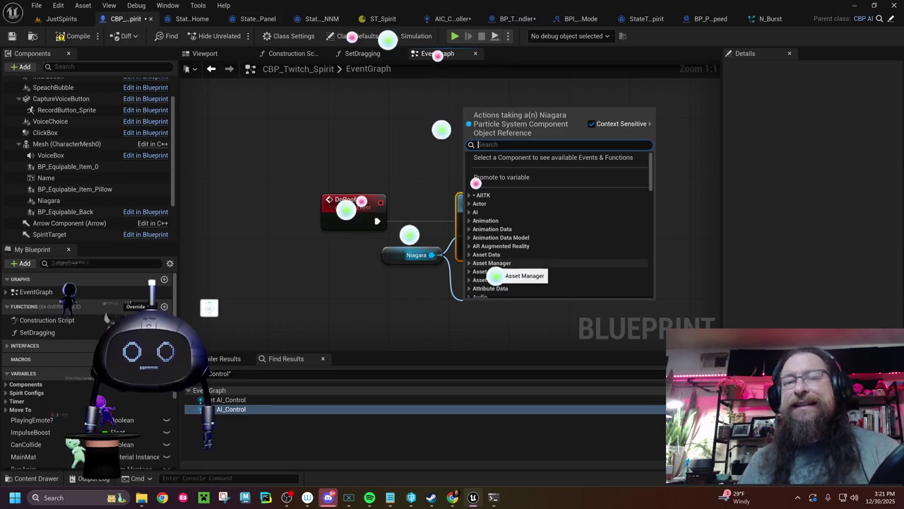
{"action": "type", "text": "a"}
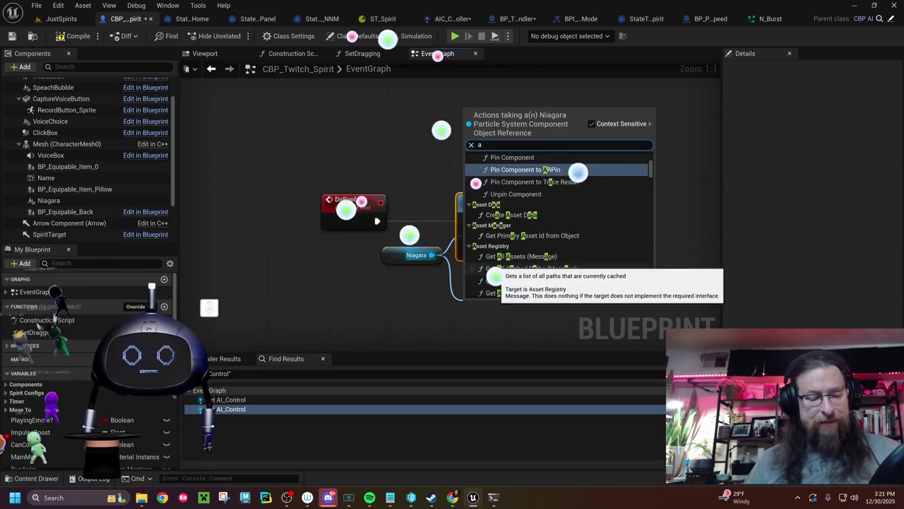
{"action": "type", "text": "ctivate"}
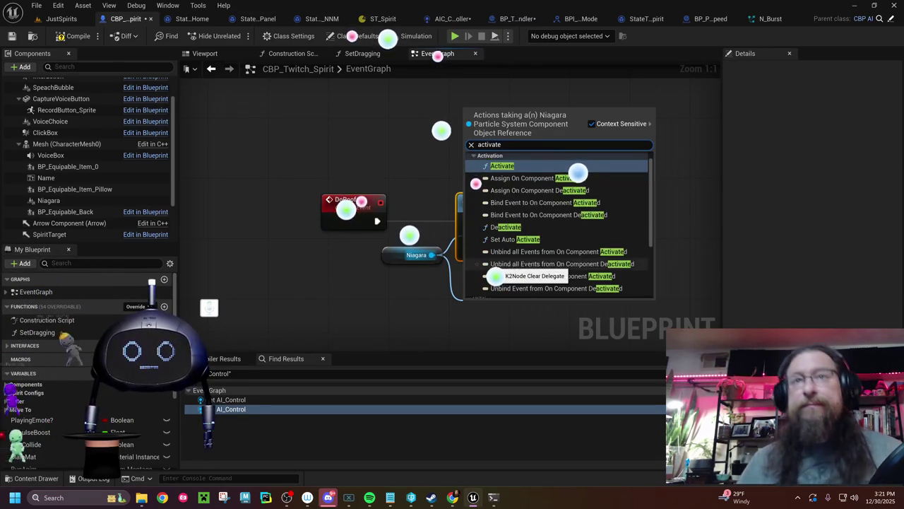
{"action": "left_click_drag", "start_coordinate": [650, 225], "coordinate": [650, 284]}
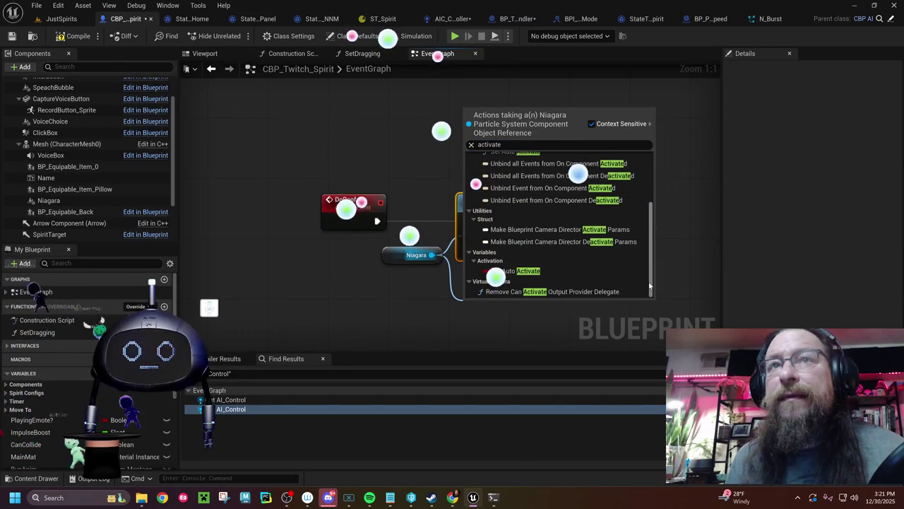
{"action": "key", "text": "Return"}
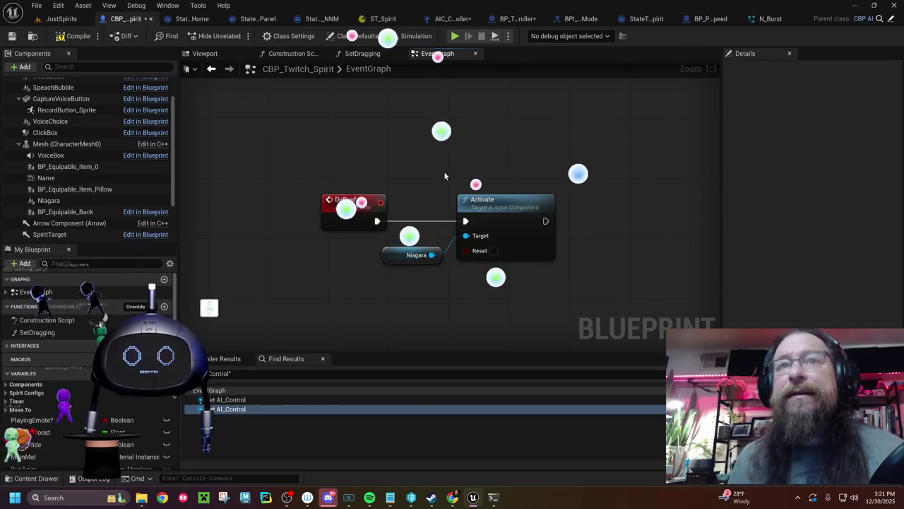
In StateTreeTask_Home, call Do Poof on the spirit between SET and Finish Task
{"action": "left_click", "coordinate": [204, 19]}
{"action": "left_click_drag", "start_coordinate": [425, 211], "coordinate": [355, 212]}
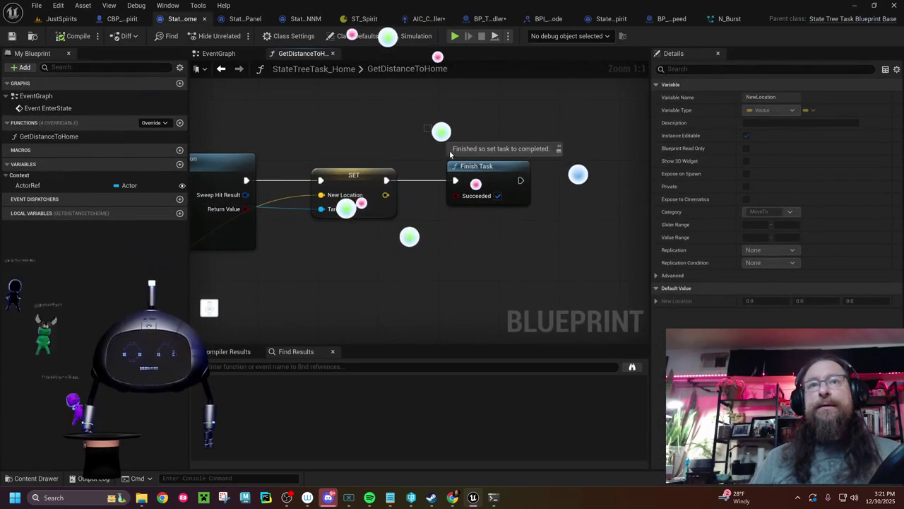
{"action": "mouse_move", "coordinate": [477, 166]}
{"action": "left_mouse_down"}
{"action": "mouse_move", "coordinate": [678, 158]}
{"action": "mouse_move", "coordinate": [537, 169]}
{"action": "left_mouse_up"}
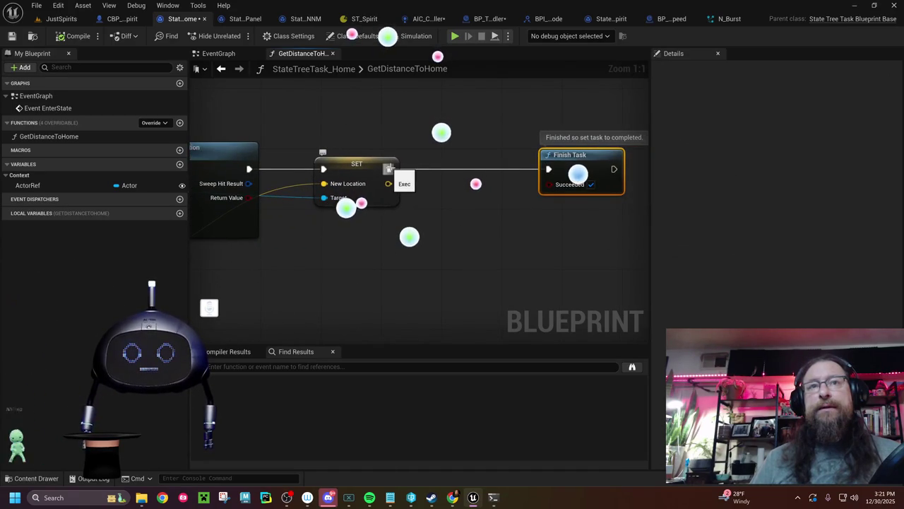
{"action": "mouse_move", "coordinate": [388, 168]}
{"action": "left_mouse_down"}
{"action": "mouse_move", "coordinate": [685, 133]}
{"action": "mouse_move", "coordinate": [845, 134]}
{"action": "mouse_move", "coordinate": [375, 173]}
{"action": "mouse_move", "coordinate": [544, 178]}
{"action": "left_mouse_up"}
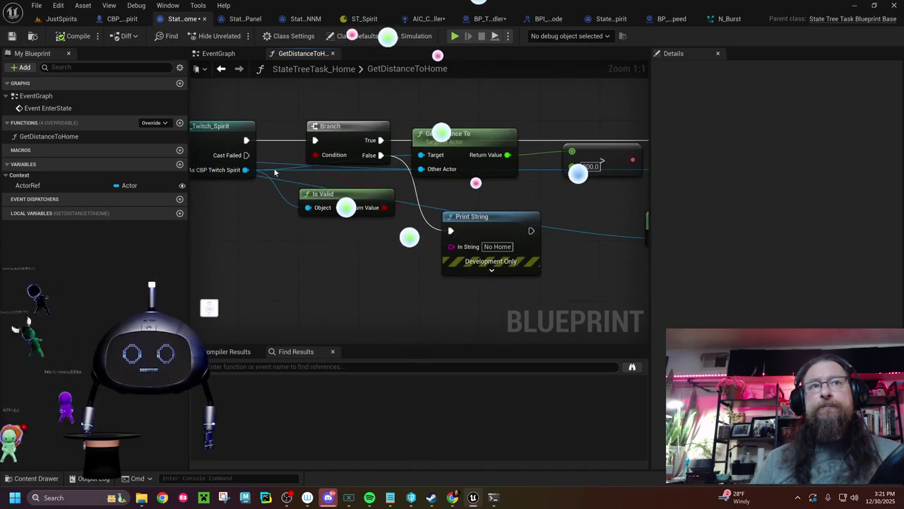
{"action": "mouse_move", "coordinate": [244, 170]}
{"action": "left_mouse_down"}
{"action": "mouse_move", "coordinate": [736, 303]}
{"action": "mouse_move", "coordinate": [494, 202]}
{"action": "mouse_move", "coordinate": [387, 212]}
{"action": "left_mouse_up"}
{"action": "type", "text": "do poof"}
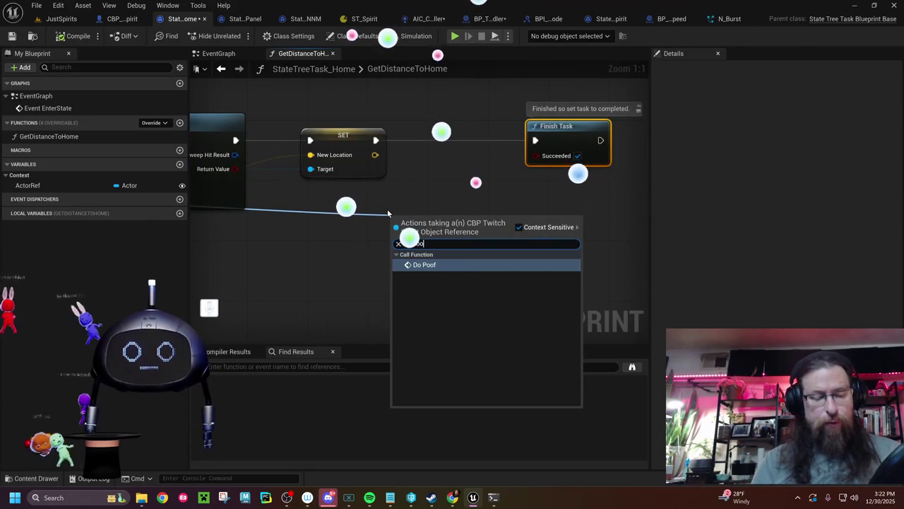
{"action": "left_click", "coordinate": [426, 266]}
{"action": "left_click_drag", "start_coordinate": [437, 220], "coordinate": [462, 125]}
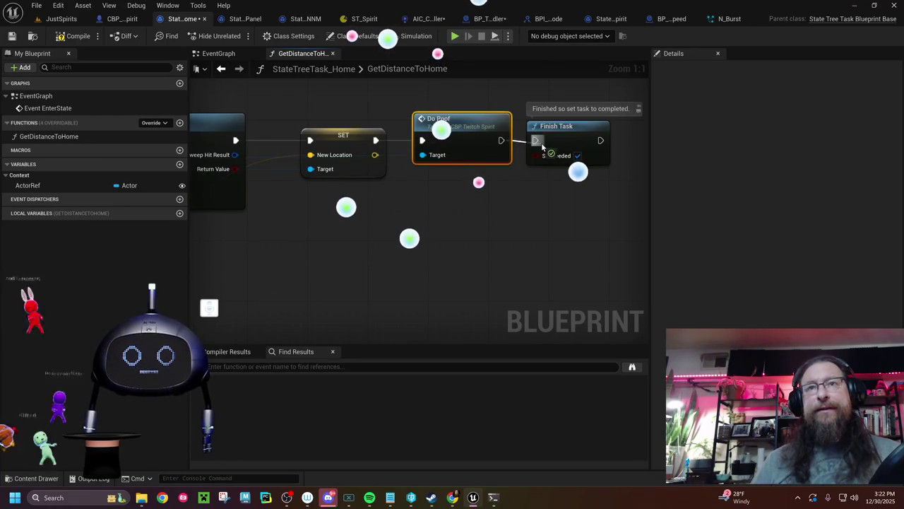
Compile and save the StateTreeTask_Home blueprint
{"action": "left_click", "coordinate": [79, 37]}
{"action": "left_click", "coordinate": [11, 36]}
{"action": "left_click", "coordinate": [61, 18]}
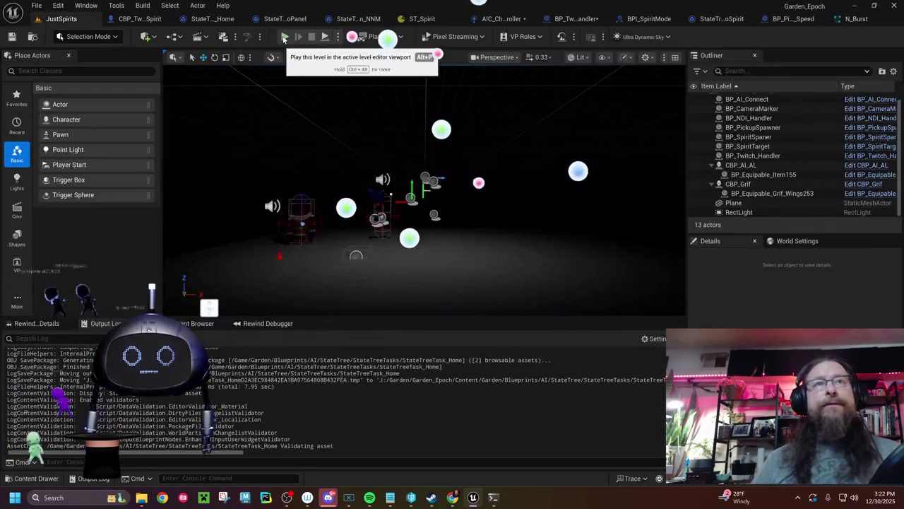
{"action": "left_click", "coordinate": [285, 37]}
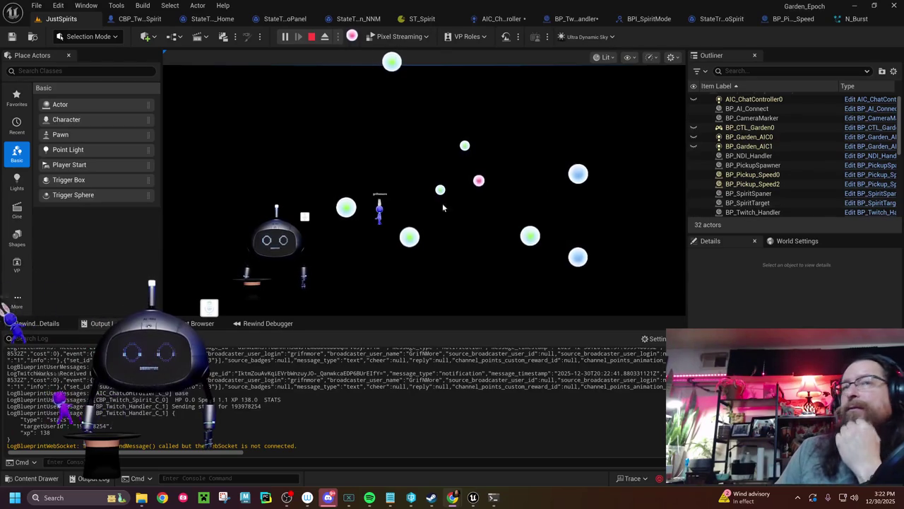
{"action": "left_click", "coordinate": [311, 37]}
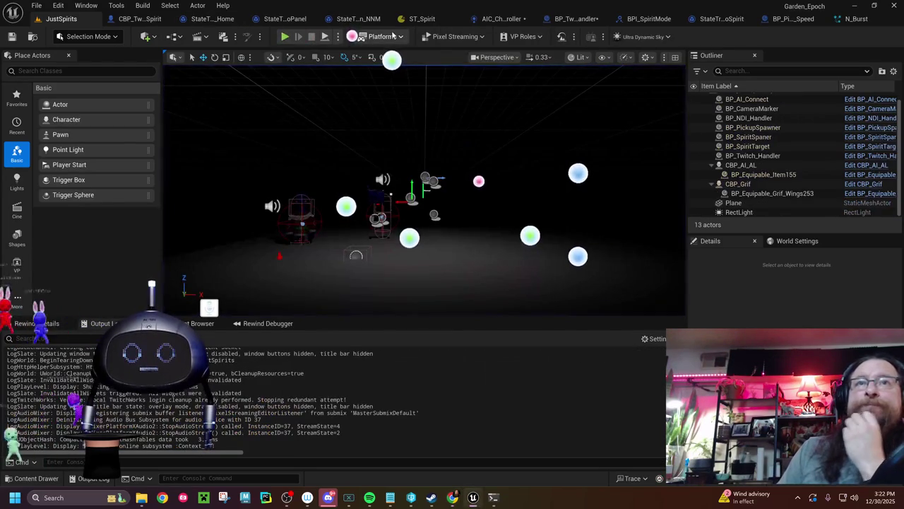
Package the project for Windows into the project's Build folder
{"action": "left_click", "coordinate": [387, 38]}
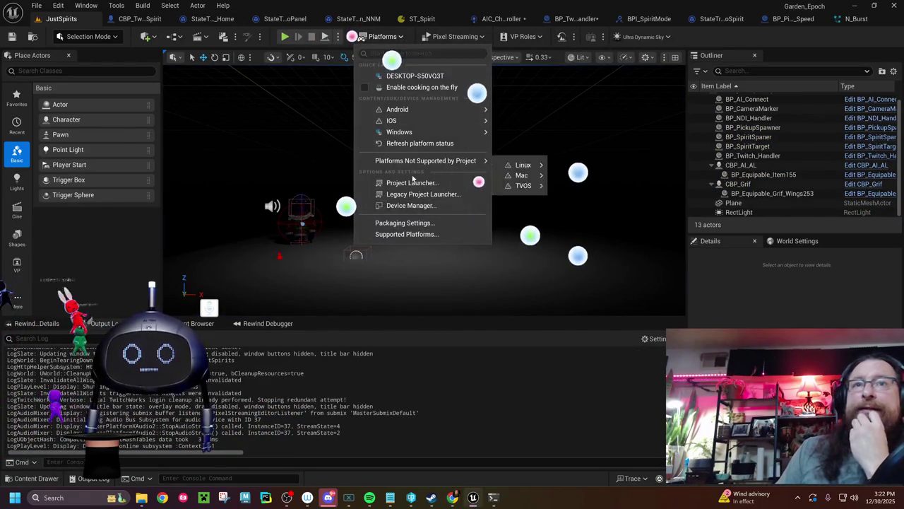
{"action": "mouse_move", "coordinate": [431, 132]}
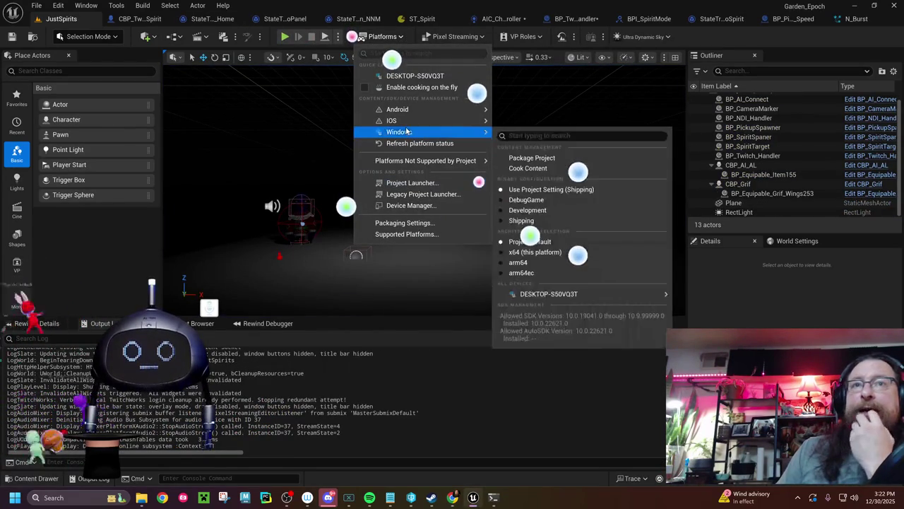
{"action": "left_click", "coordinate": [555, 159]}
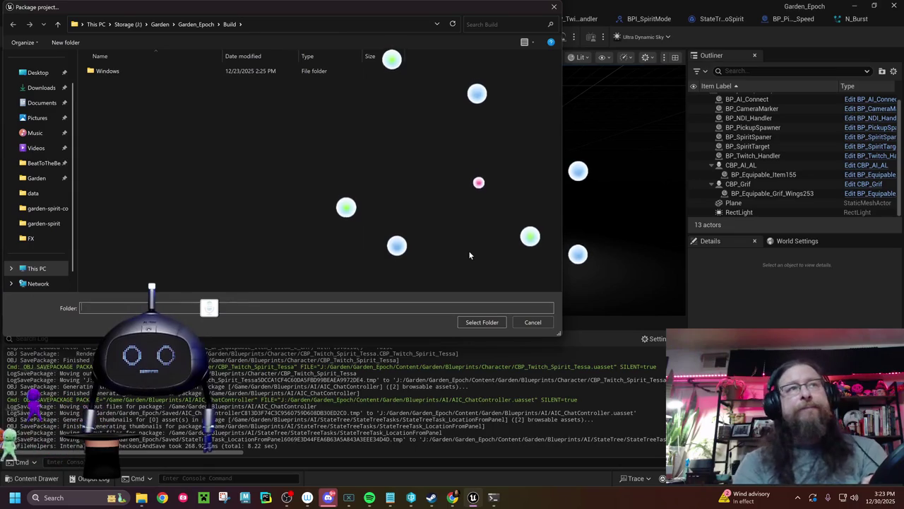
{"action": "left_click", "coordinate": [487, 323]}
{"action": "mouse_move", "coordinate": [497, 499]}
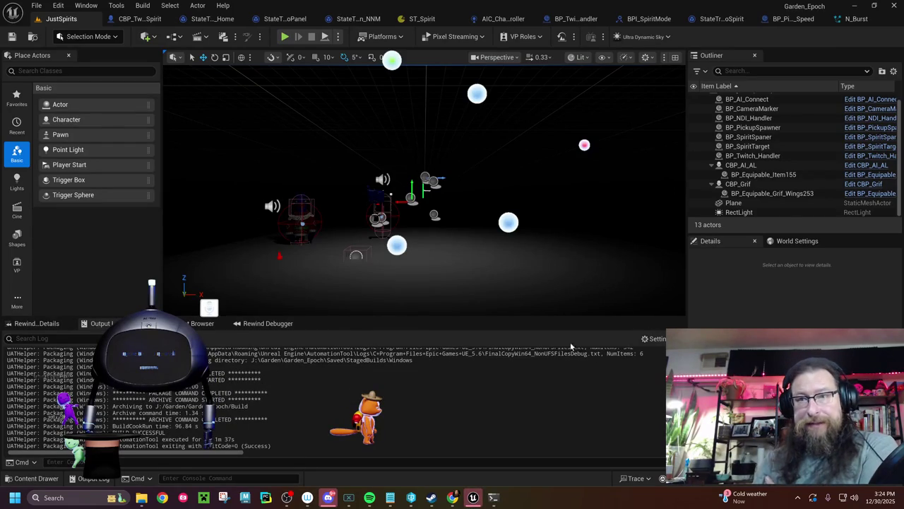
Re-run the butler push of Build\Windows to the itch.io win channel and wait for it
{"action": "left_click", "coordinate": [493, 498]}
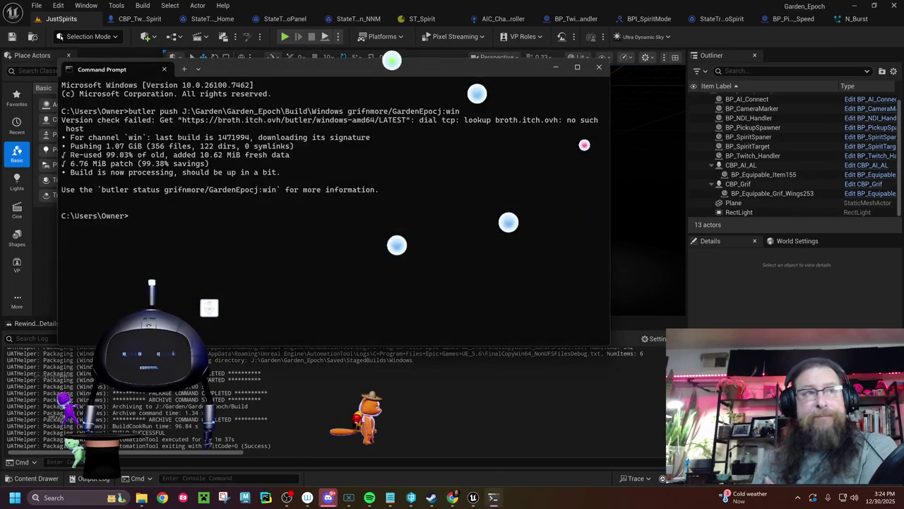
{"action": "key", "text": "Up"}
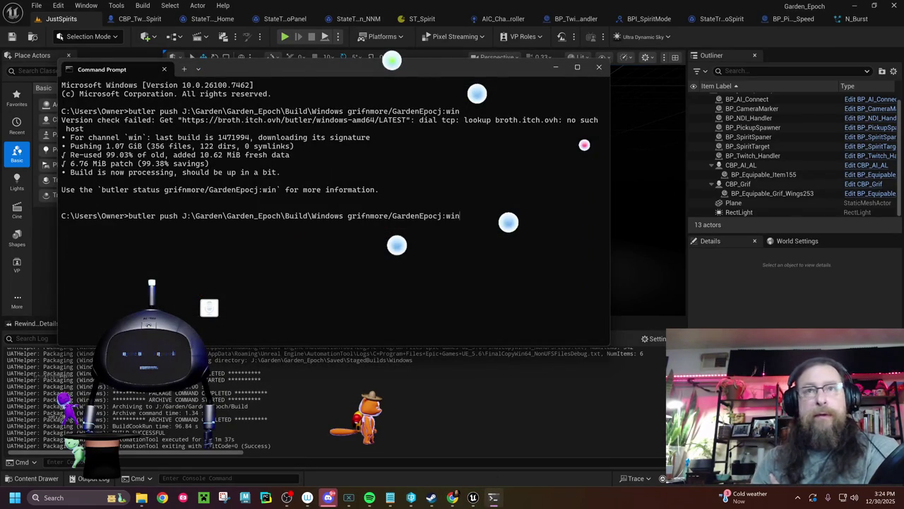
{"action": "key", "text": "Return"}
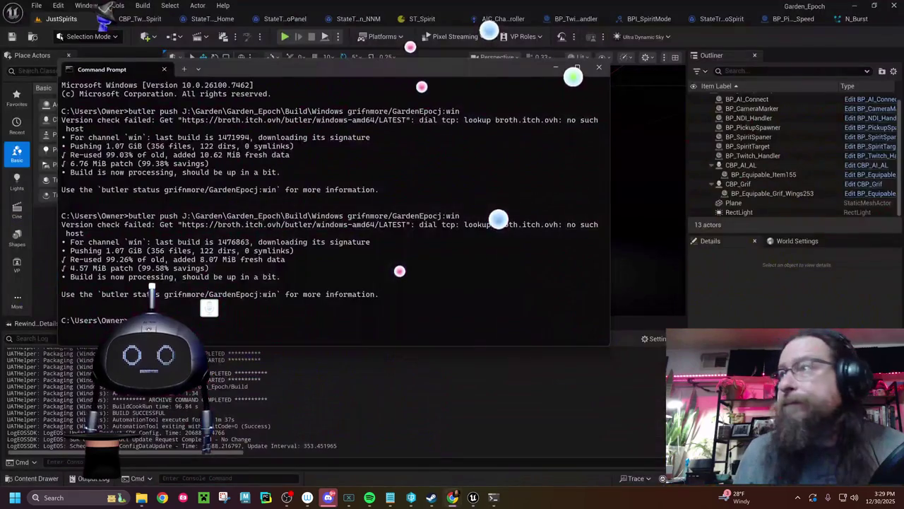
{"action": "key", "text": "alt+Tab"}
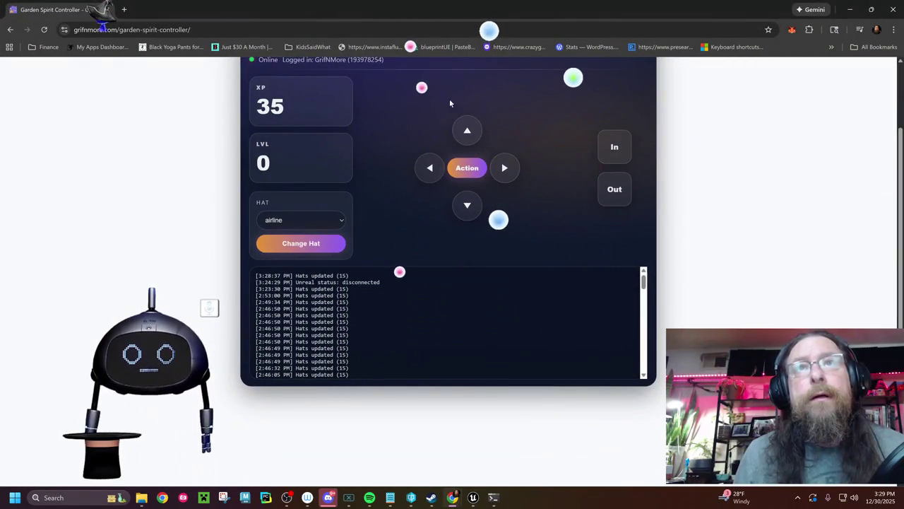
Steer the spirit down, right, left and up with the arrows, then zoom out twice
{"action": "left_click", "coordinate": [467, 210]}
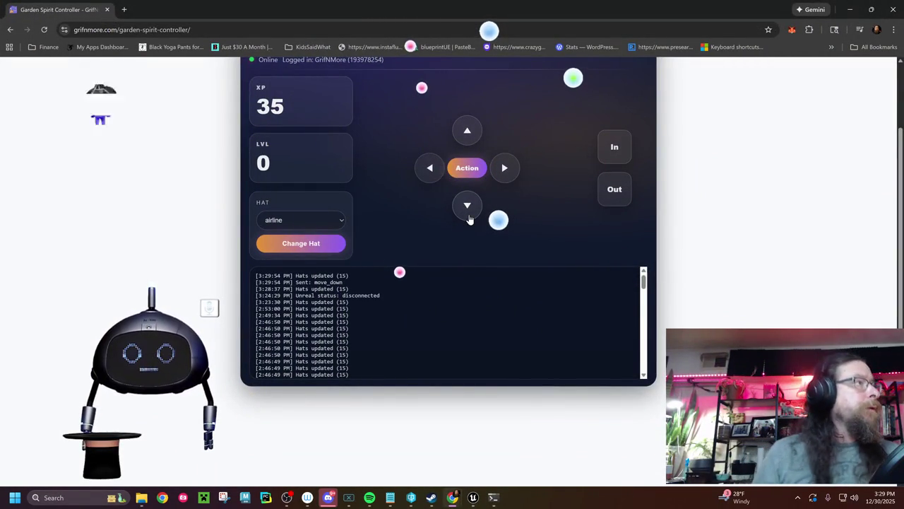
{"action": "left_click", "coordinate": [509, 172]}
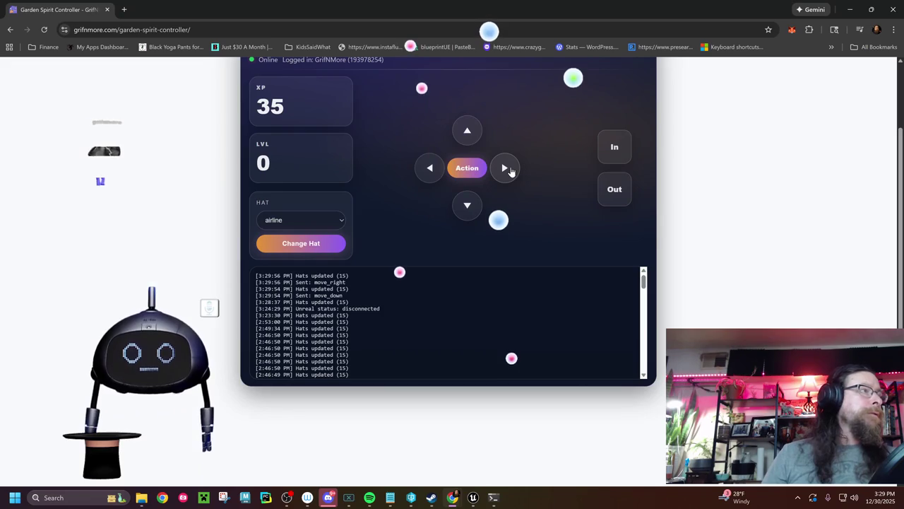
{"action": "left_click", "coordinate": [510, 172]}
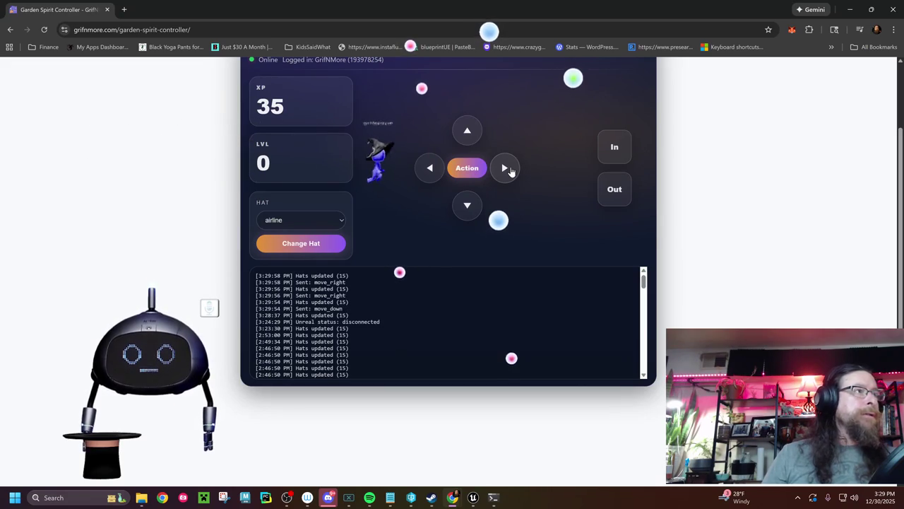
{"action": "left_click", "coordinate": [509, 172]}
{"action": "left_click", "coordinate": [466, 206]}
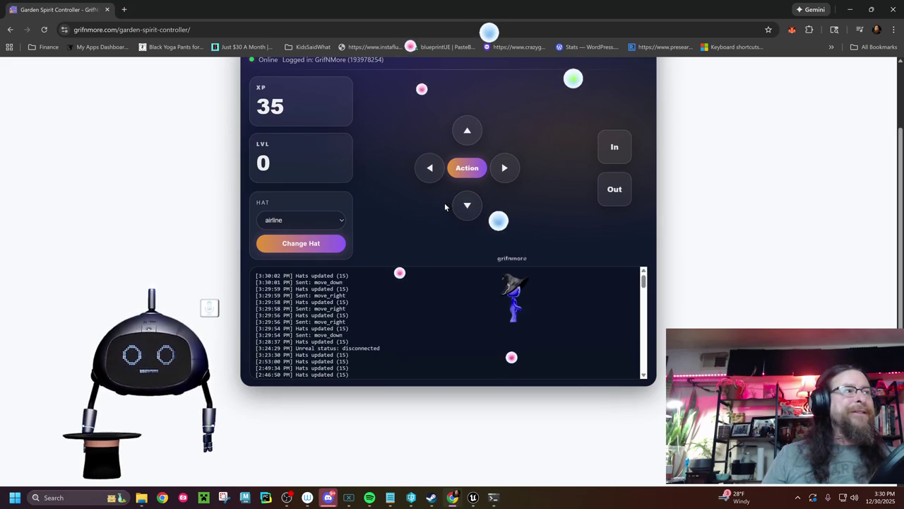
{"action": "left_click", "coordinate": [429, 168]}
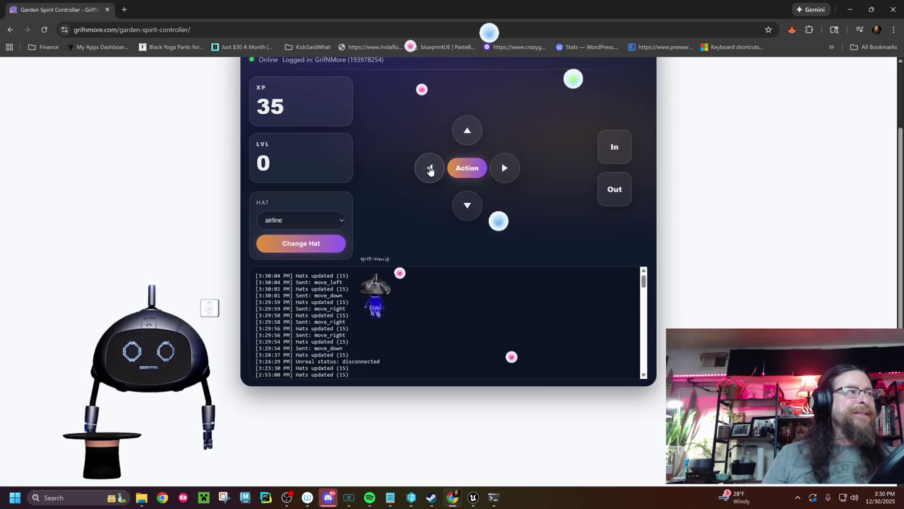
{"action": "left_click", "coordinate": [467, 131]}
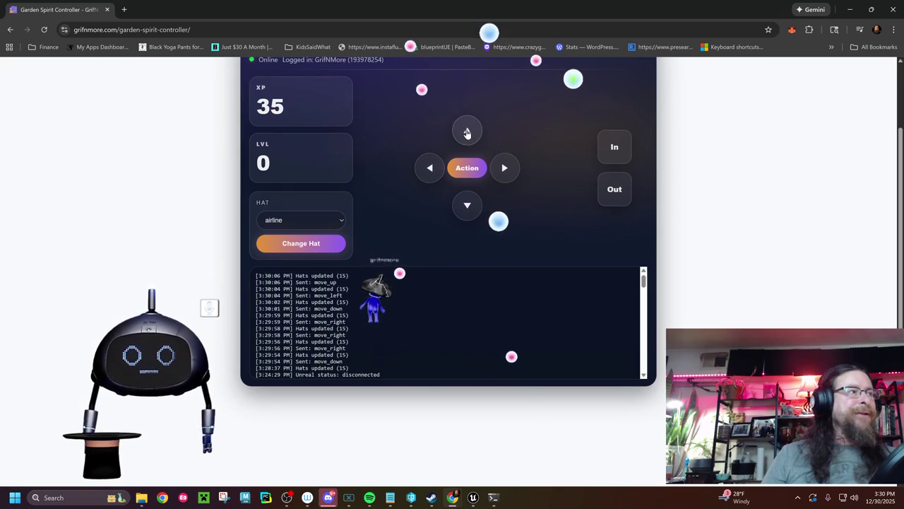
{"action": "left_click", "coordinate": [466, 132]}
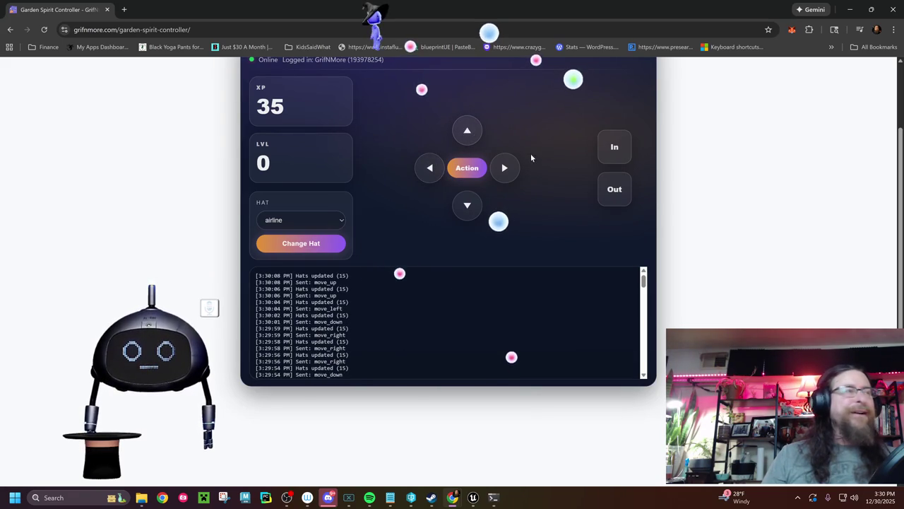
{"action": "left_click", "coordinate": [506, 170]}
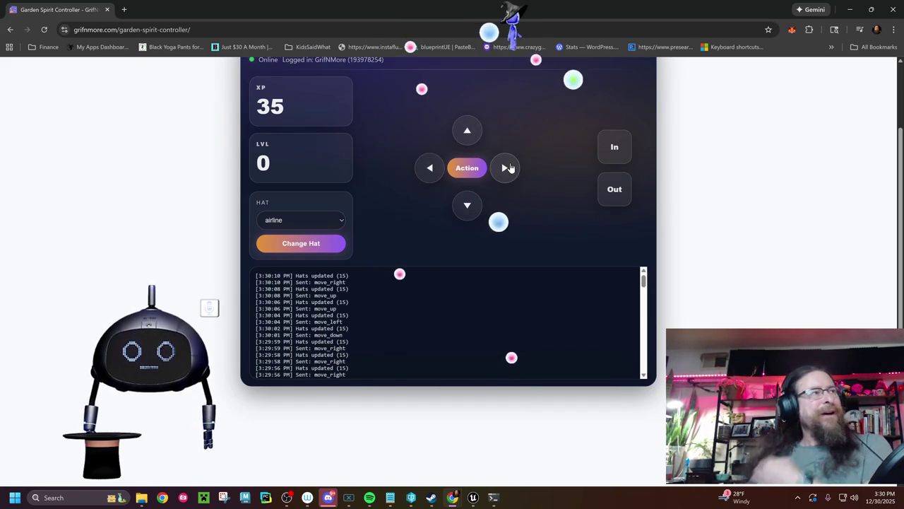
{"action": "left_click", "coordinate": [509, 170]}
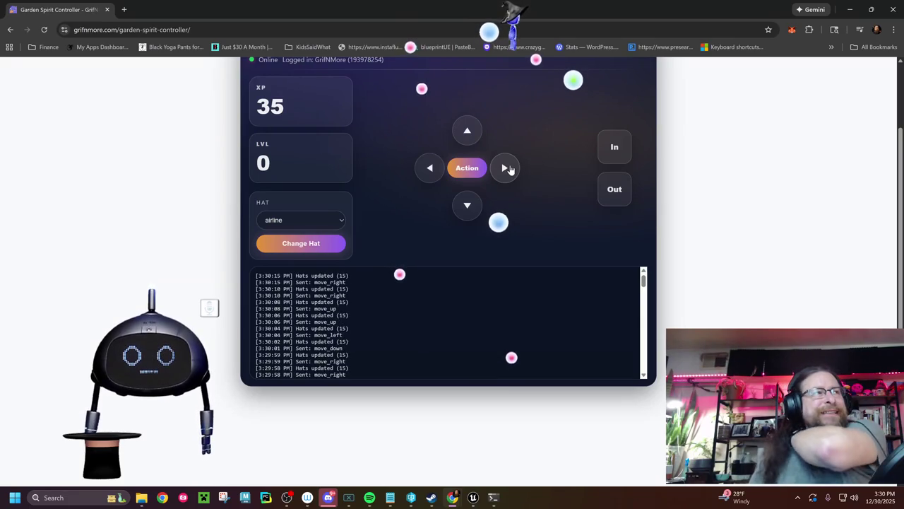
{"action": "left_click", "coordinate": [468, 204]}
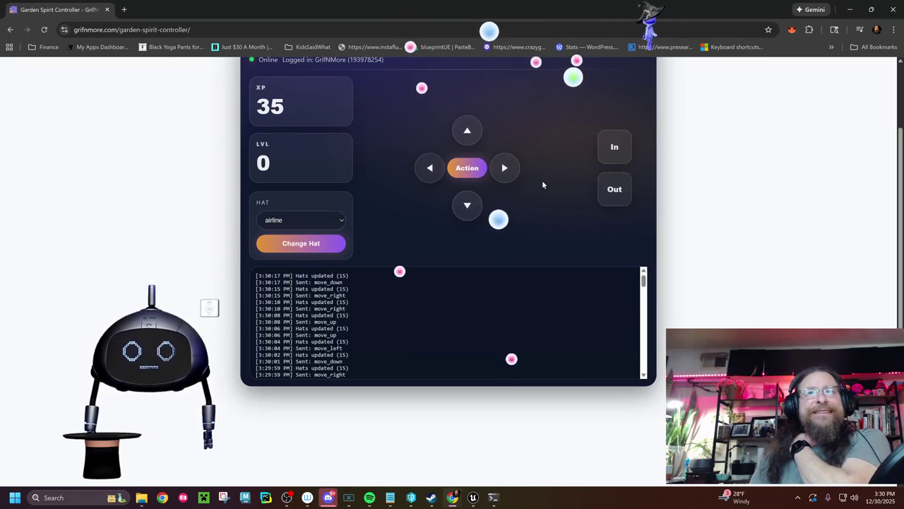
{"action": "left_click", "coordinate": [614, 192]}
{"action": "left_click", "coordinate": [614, 195]}
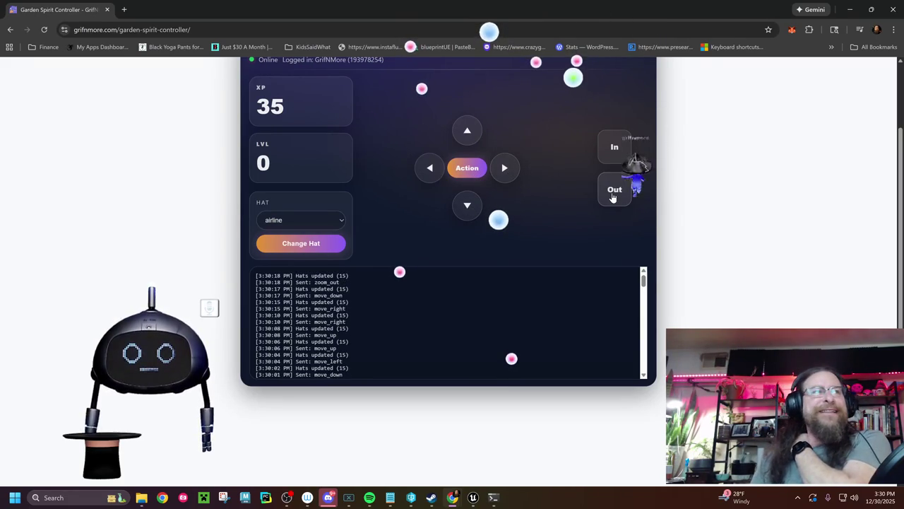
Keep moving the spirit in all directions, zooming in once and raising its XP to 38
{"action": "left_click", "coordinate": [427, 176]}
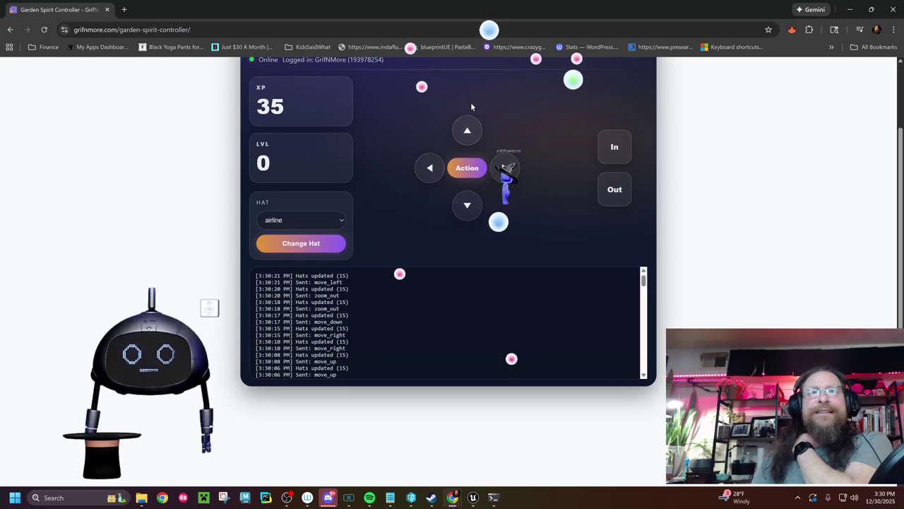
{"action": "left_click", "coordinate": [466, 143]}
{"action": "left_click", "coordinate": [506, 172]}
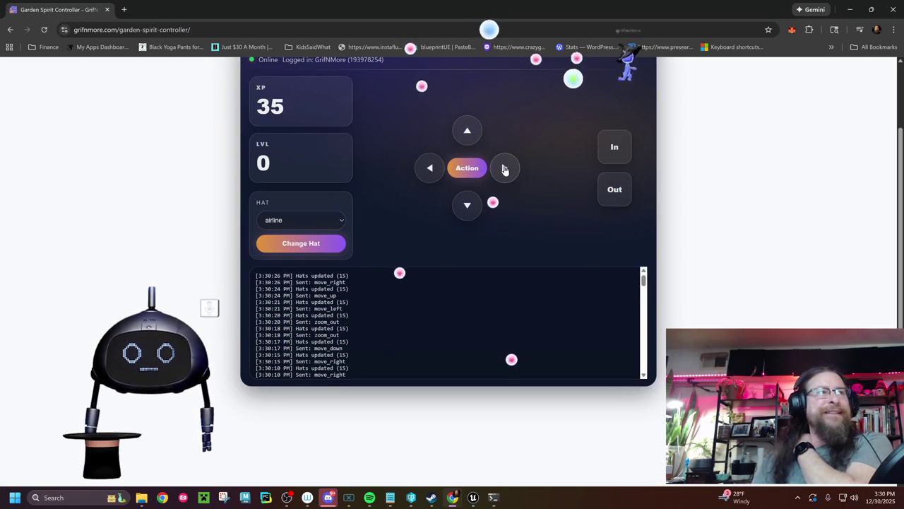
{"action": "left_click", "coordinate": [428, 168]}
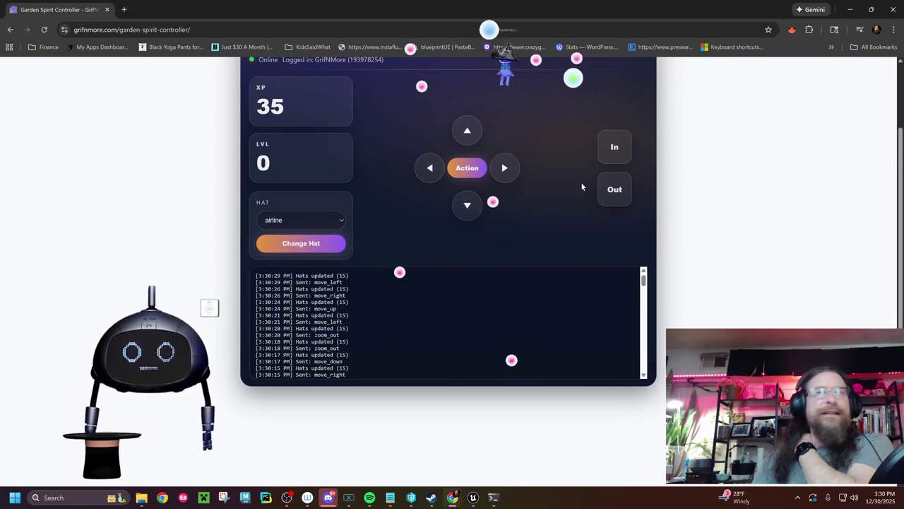
{"action": "left_click", "coordinate": [615, 152]}
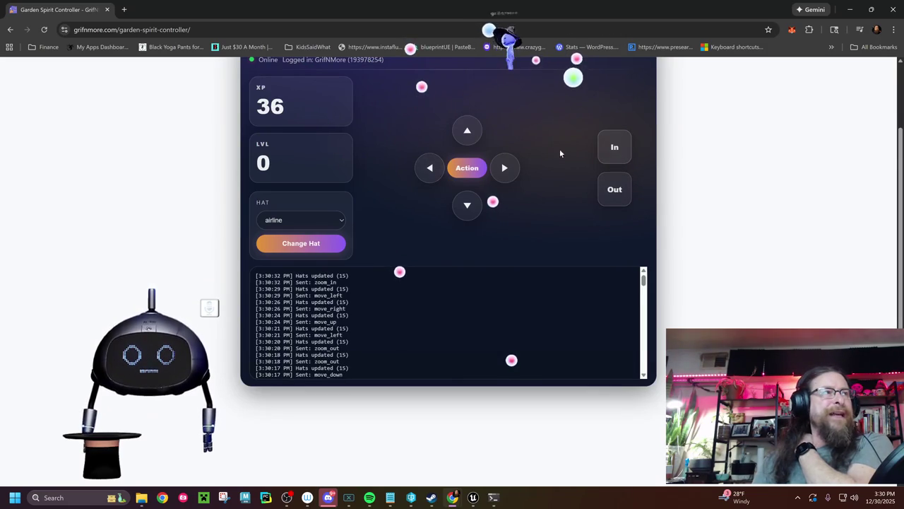
{"action": "left_click", "coordinate": [504, 170]}
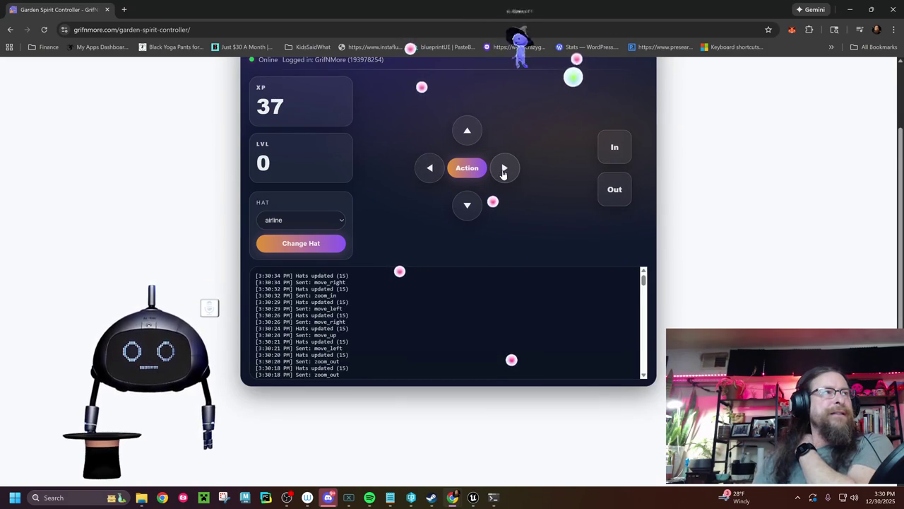
{"action": "left_click", "coordinate": [422, 176]}
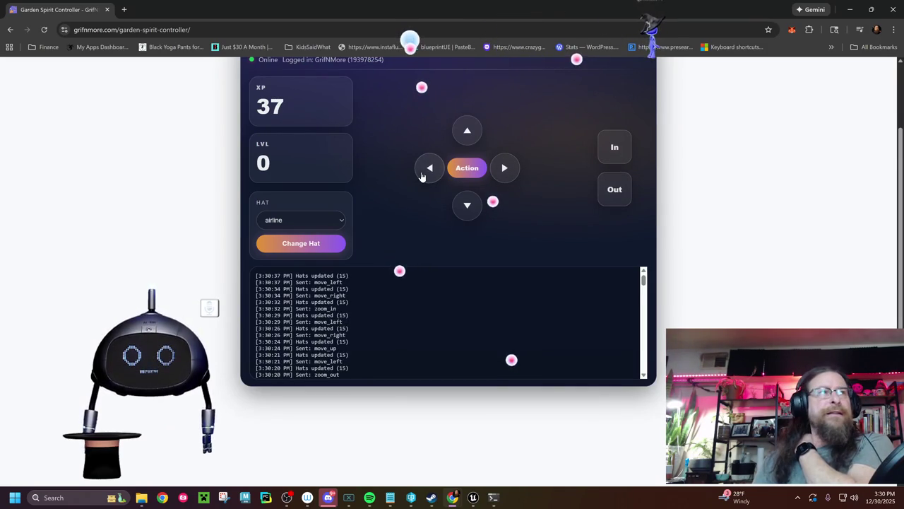
{"action": "left_click", "coordinate": [422, 176]}
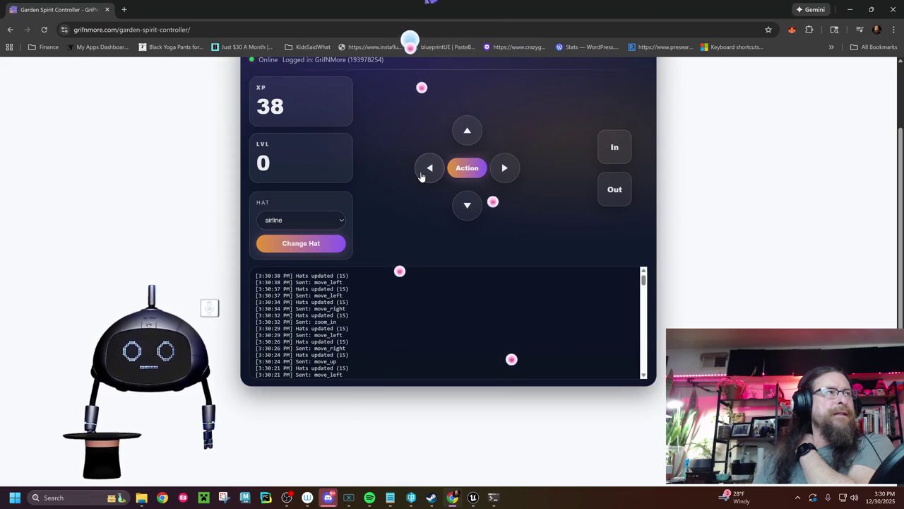
{"action": "left_click", "coordinate": [513, 177]}
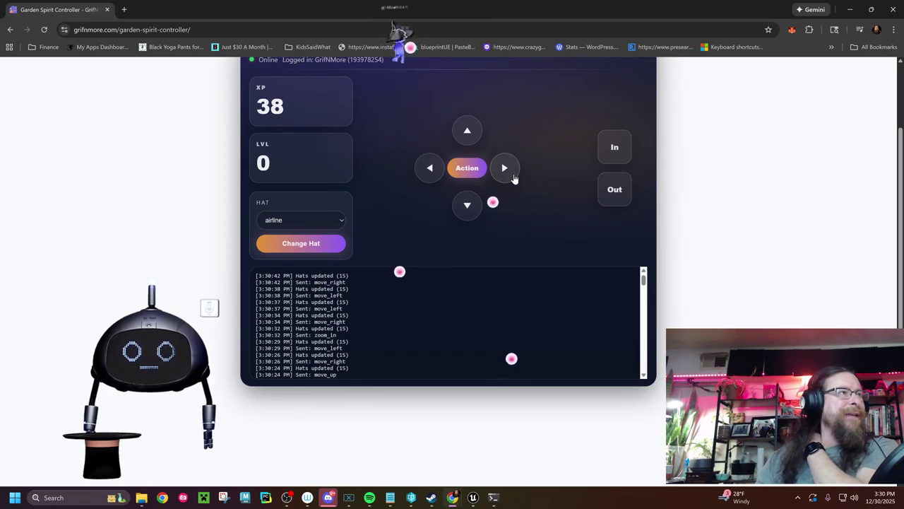
{"action": "left_click", "coordinate": [458, 219]}
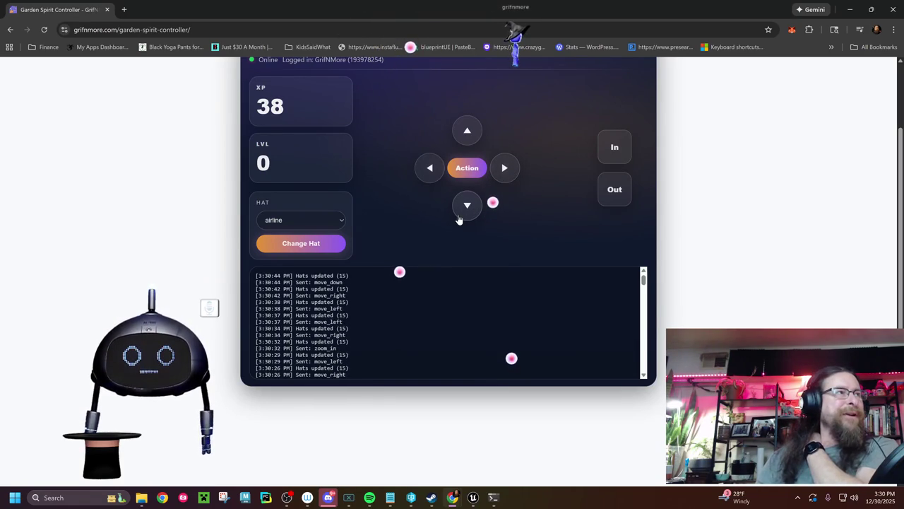
{"action": "left_click", "coordinate": [467, 207]}
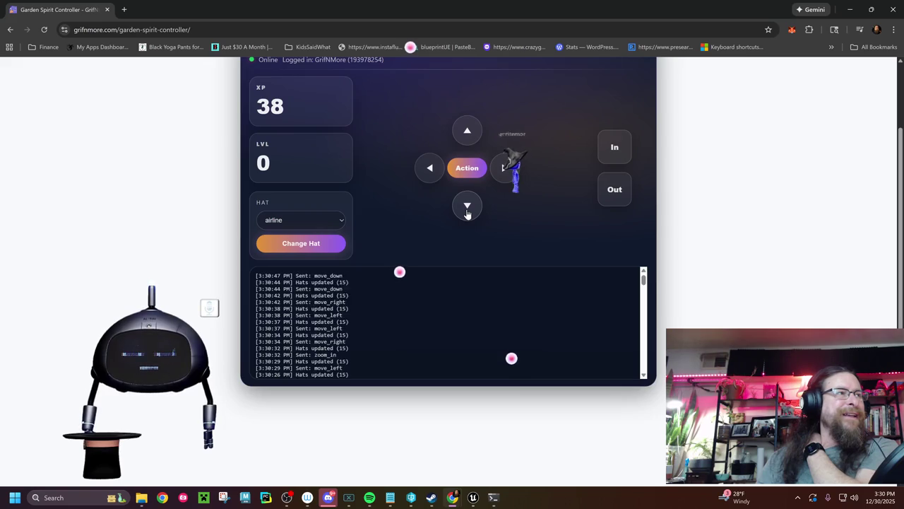
{"action": "left_click", "coordinate": [466, 212]}
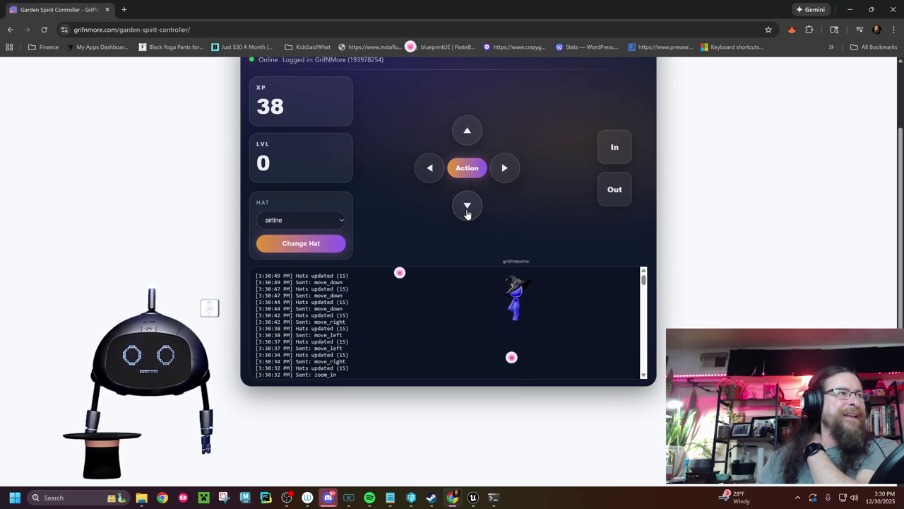
{"action": "left_click", "coordinate": [469, 141]}
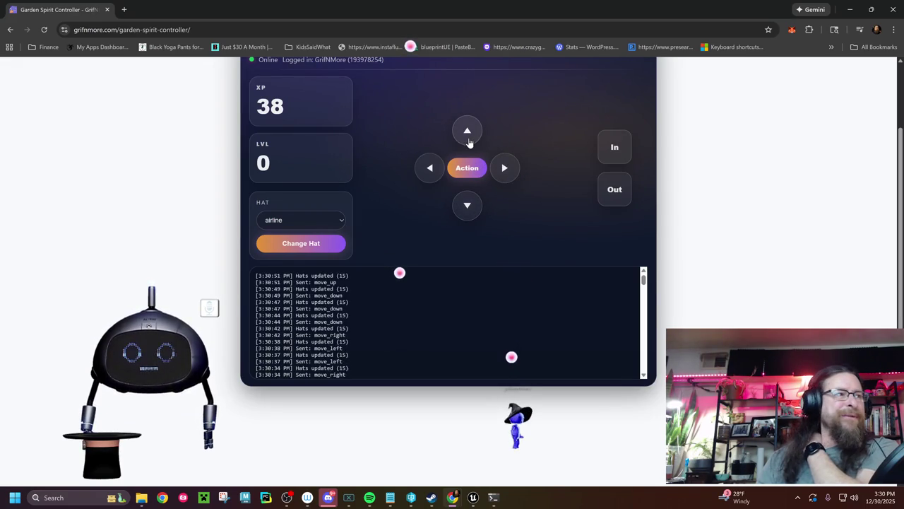
Zoom in, circle the spirit around, move it up twice, and trigger Action
{"action": "left_click", "coordinate": [612, 160]}
{"action": "left_click", "coordinate": [472, 207]}
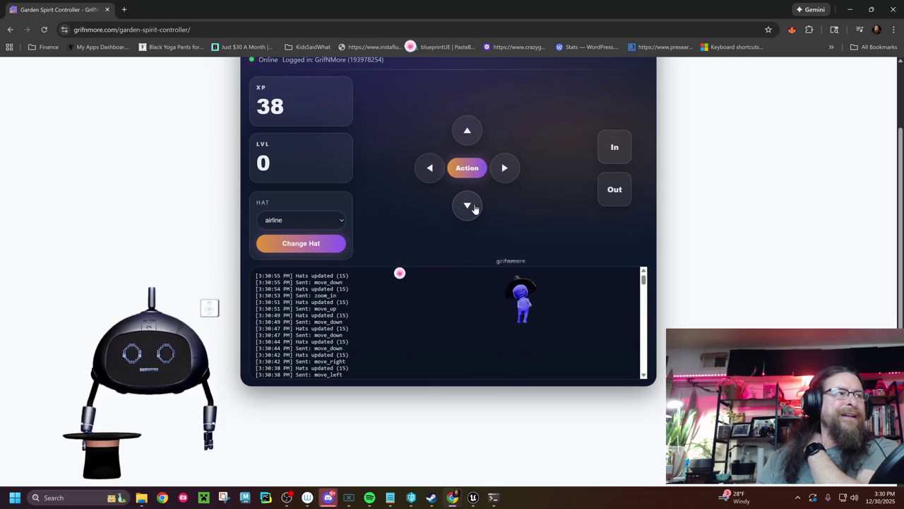
{"action": "left_click", "coordinate": [430, 171]}
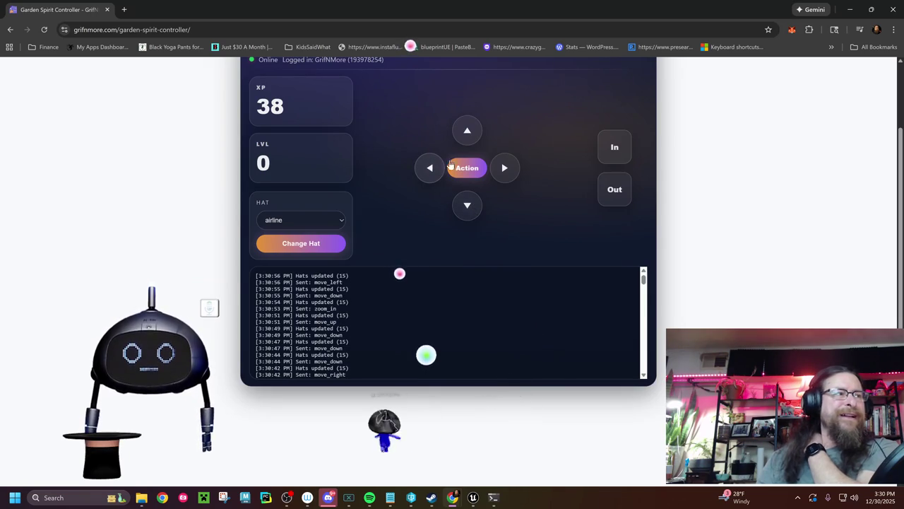
{"action": "left_click", "coordinate": [472, 140]}
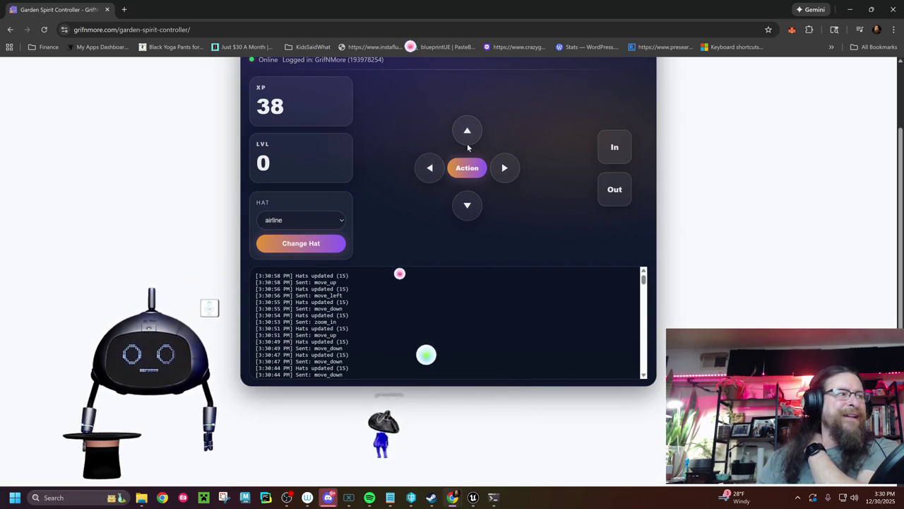
{"action": "left_click", "coordinate": [500, 174]}
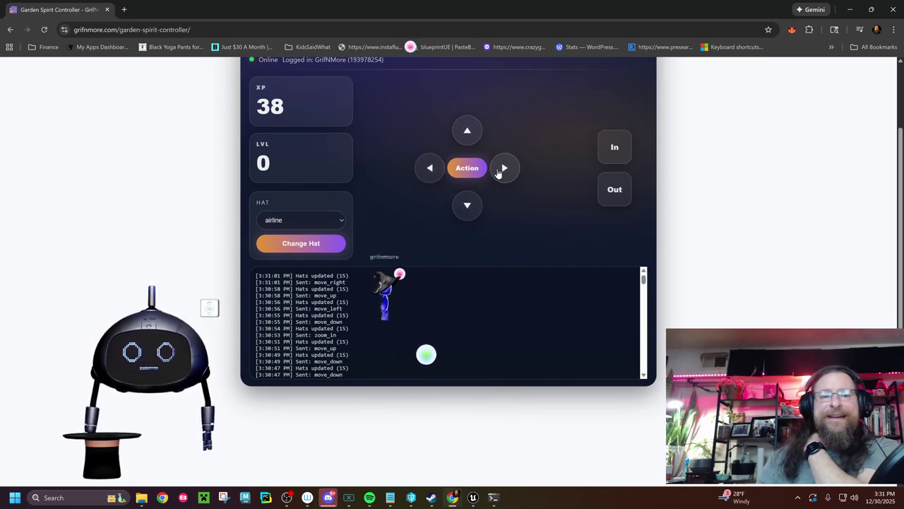
{"action": "left_click", "coordinate": [467, 205]}
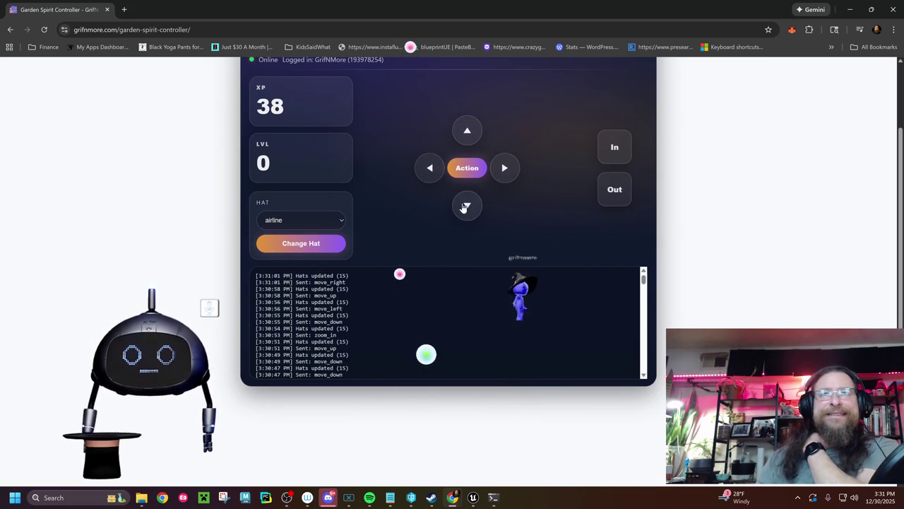
{"action": "left_click", "coordinate": [430, 170]}
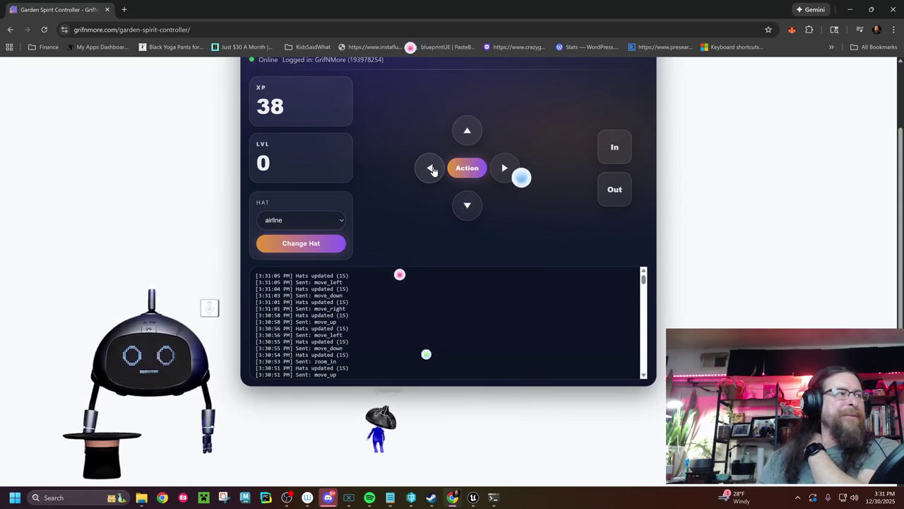
{"action": "left_click", "coordinate": [467, 132]}
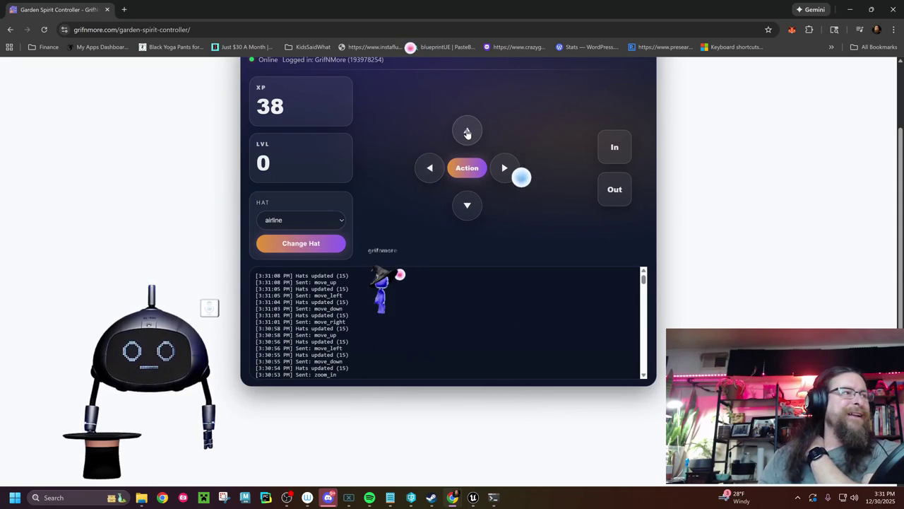
{"action": "left_click", "coordinate": [467, 131]}
{"action": "left_click", "coordinate": [472, 172]}
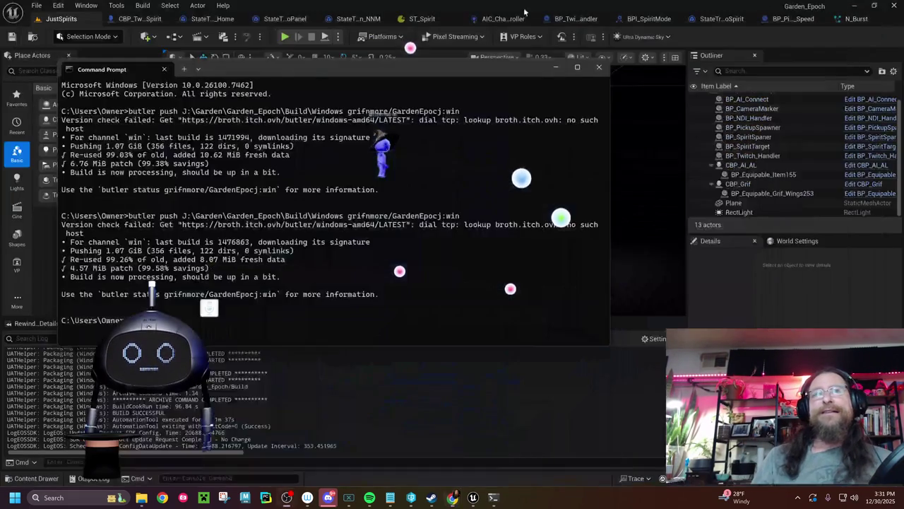
Locate GoRoam's Set Mode in CBP_Twitch_Spirit and delete its AI_Control getter
{"action": "left_click", "coordinate": [164, 21]}
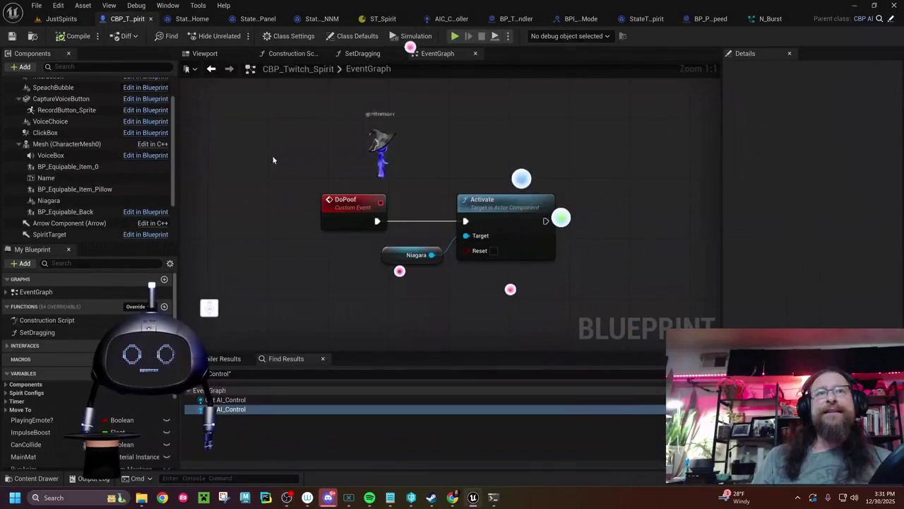
{"action": "key", "text": "Home"}
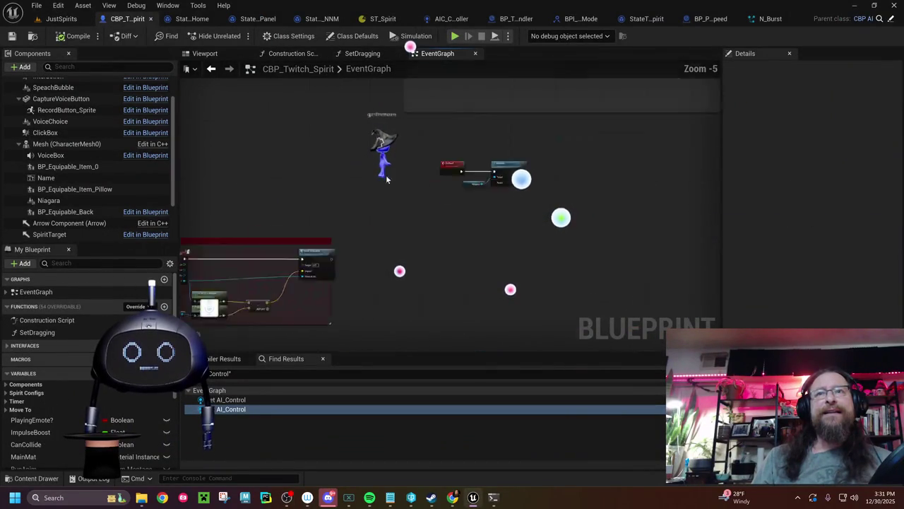
{"action": "scroll", "coordinate": [457, 182], "scroll_direction": "up", "scroll_amount": 9}
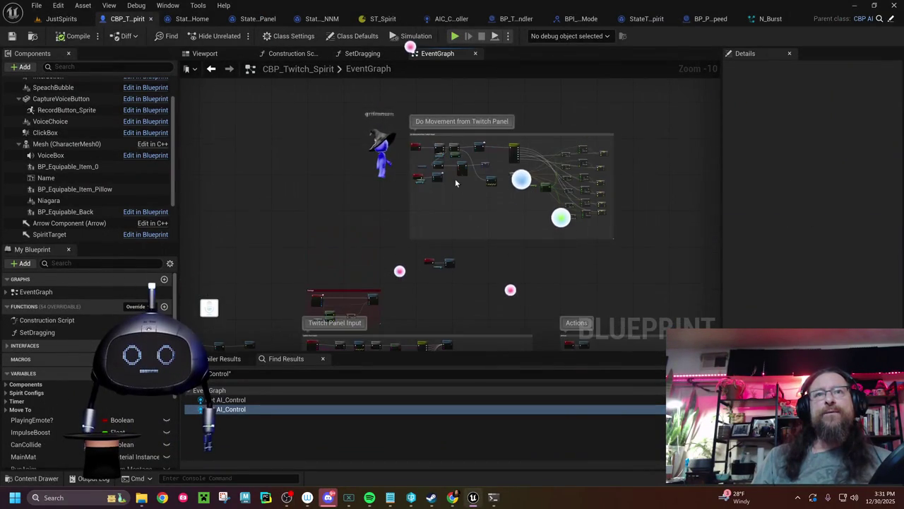
{"action": "scroll", "coordinate": [440, 151], "scroll_direction": "up", "scroll_amount": 1}
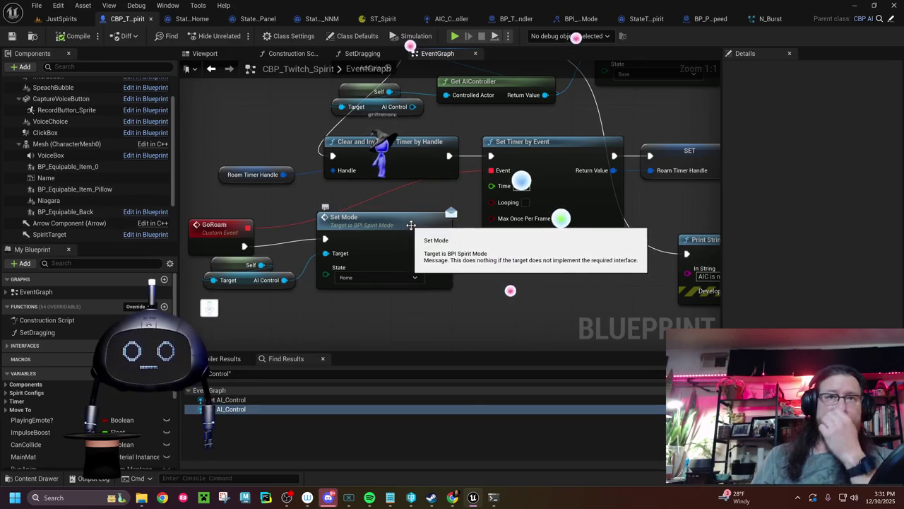
{"action": "left_click_drag", "start_coordinate": [413, 231], "coordinate": [421, 238]}
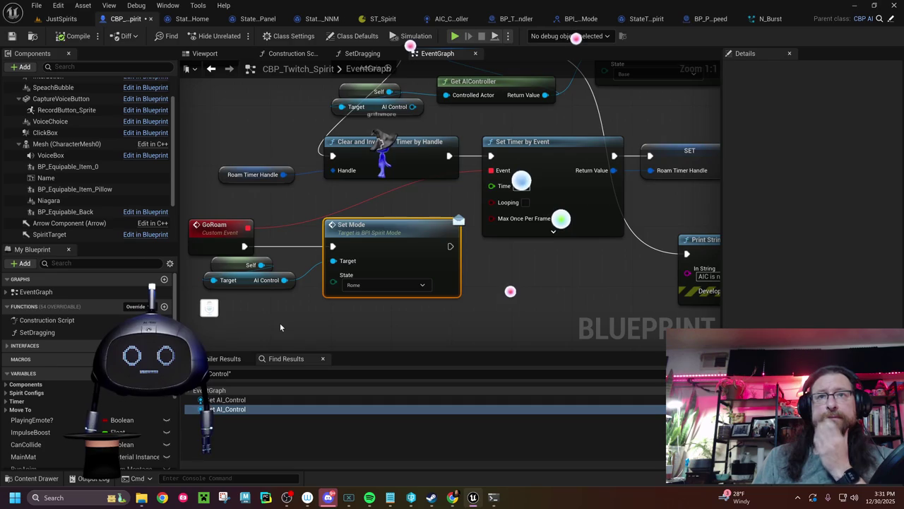
{"action": "mouse_move", "coordinate": [416, 307]}
{"action": "left_mouse_down"}
{"action": "mouse_move", "coordinate": [291, 361]}
{"action": "mouse_move", "coordinate": [99, 420]}
{"action": "left_mouse_up"}
{"action": "mouse_move", "coordinate": [220, 409]}
{"action": "left_mouse_down"}
{"action": "mouse_move", "coordinate": [474, 340]}
{"action": "mouse_move", "coordinate": [463, 403]}
{"action": "mouse_move", "coordinate": [545, 218]}
{"action": "mouse_move", "coordinate": [545, 285]}
{"action": "left_mouse_up"}
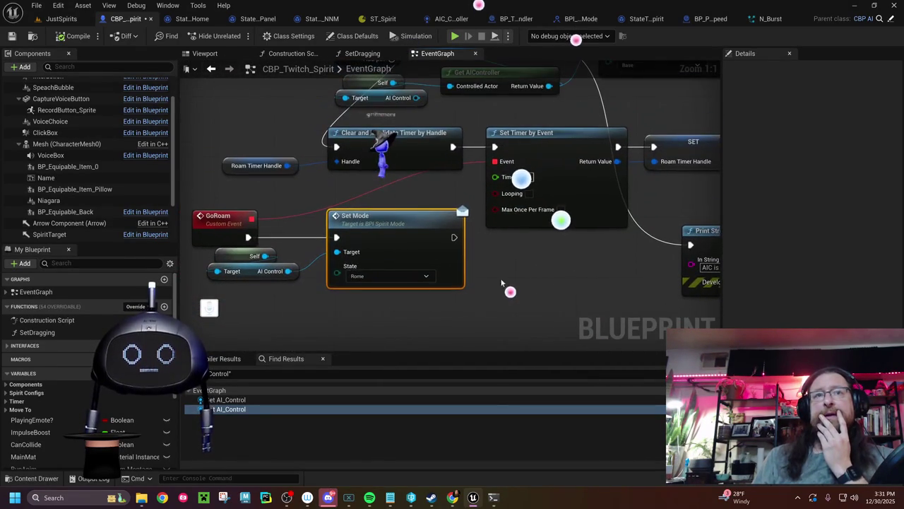
{"action": "left_click", "coordinate": [254, 272]}
{"action": "key", "text": "Delete"}
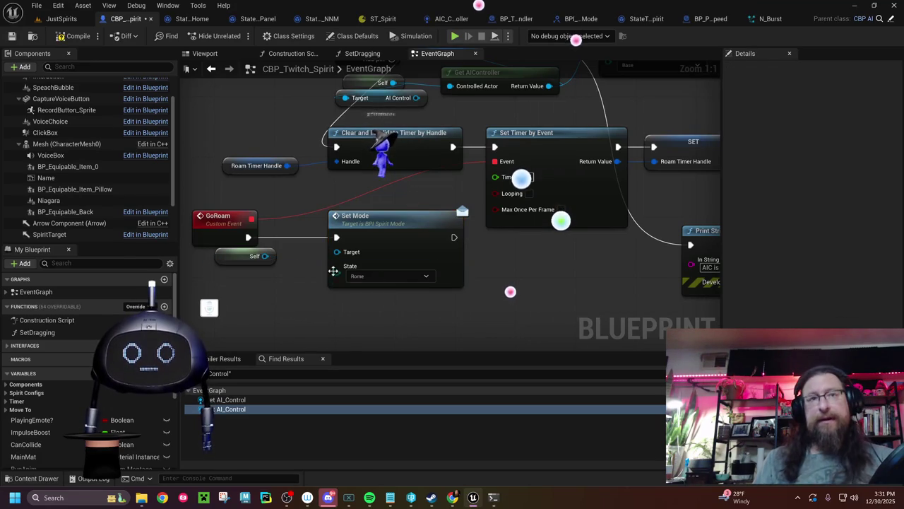
Paste a Get AIController fed by Self and wire it into Set Mode's Target
{"action": "left_click_drag", "start_coordinate": [562, 256], "coordinate": [533, 316]}
{"action": "left_click", "coordinate": [452, 132]}
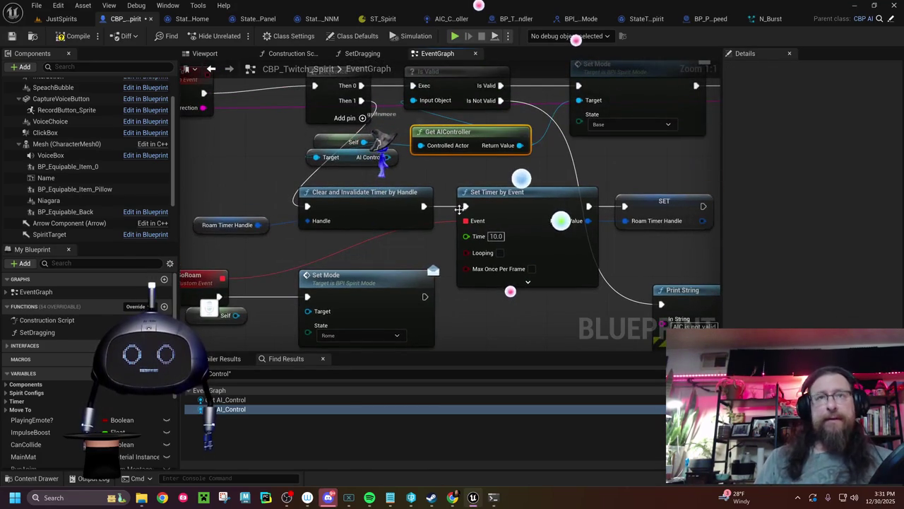
{"action": "left_click_drag", "start_coordinate": [439, 231], "coordinate": [531, 120]}
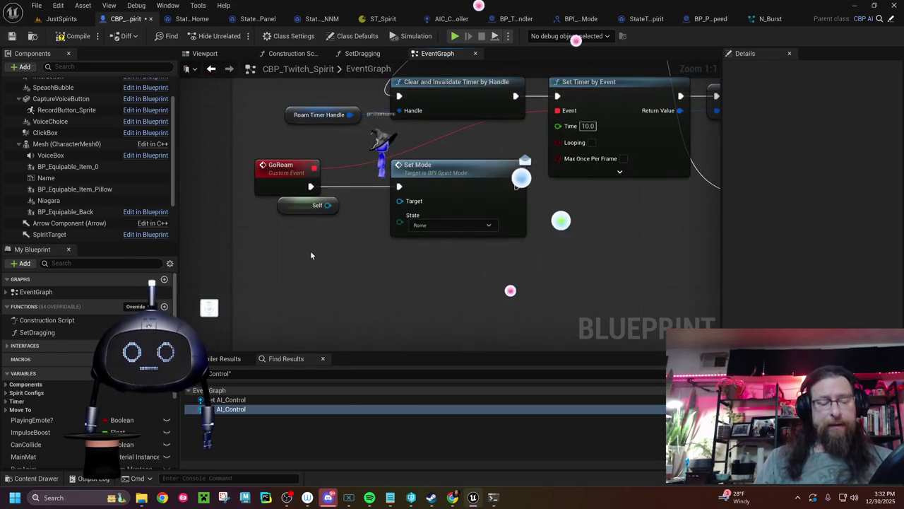
{"action": "key", "text": "ctrl+v"}
{"action": "left_click_drag", "start_coordinate": [368, 262], "coordinate": [284, 233]}
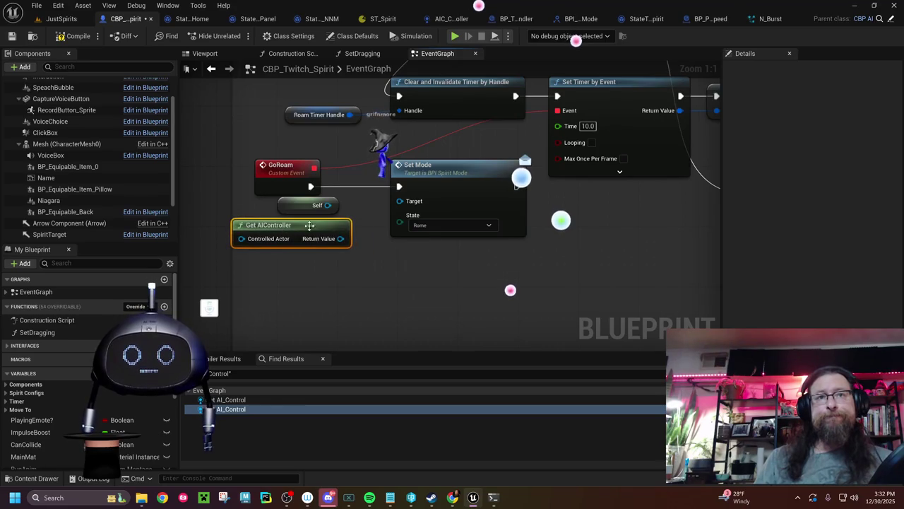
{"action": "left_click_drag", "start_coordinate": [340, 238], "coordinate": [346, 240]}
{"action": "mouse_move", "coordinate": [400, 204]}
{"action": "left_mouse_down"}
{"action": "mouse_move", "coordinate": [328, 206]}
{"action": "mouse_move", "coordinate": [261, 240]}
{"action": "mouse_move", "coordinate": [309, 226]}
{"action": "left_mouse_up"}
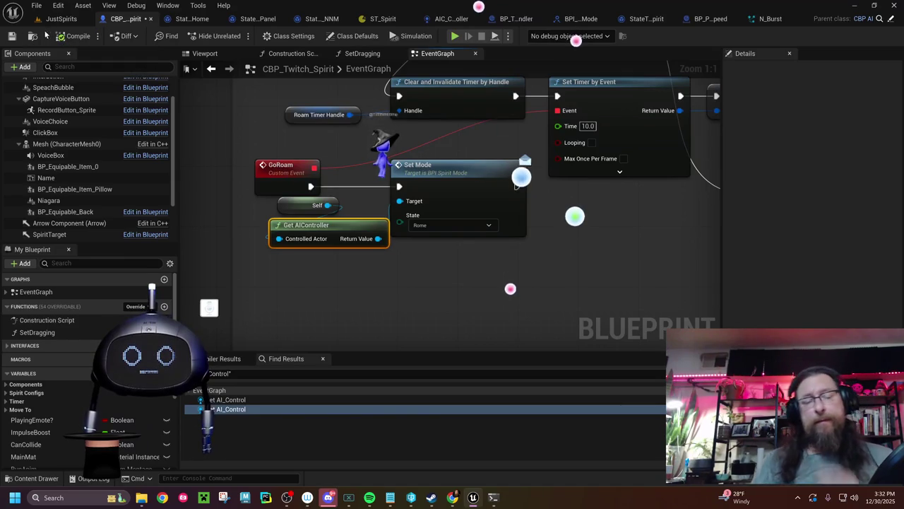
Save, start playing JustSpirits, and close the TwitchWorks login browser window
{"action": "left_click", "coordinate": [12, 39]}
{"action": "left_click", "coordinate": [56, 19]}
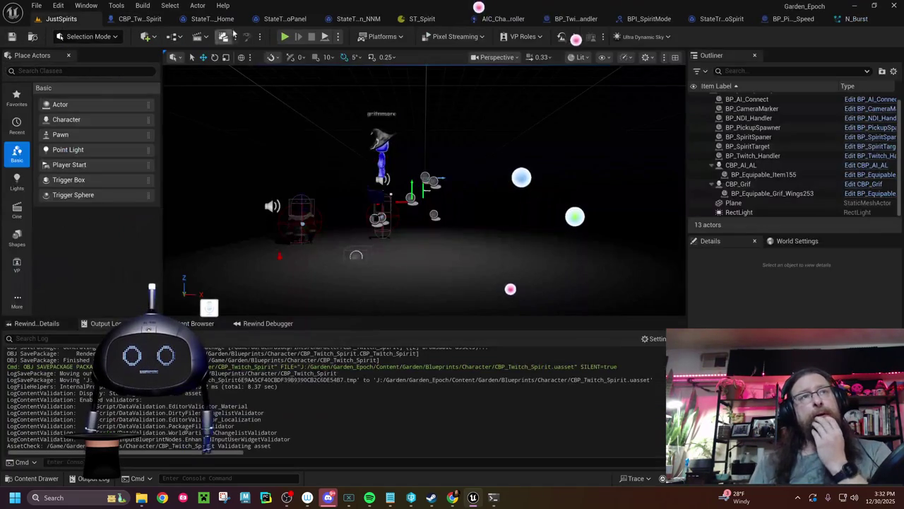
{"action": "left_click", "coordinate": [285, 37]}
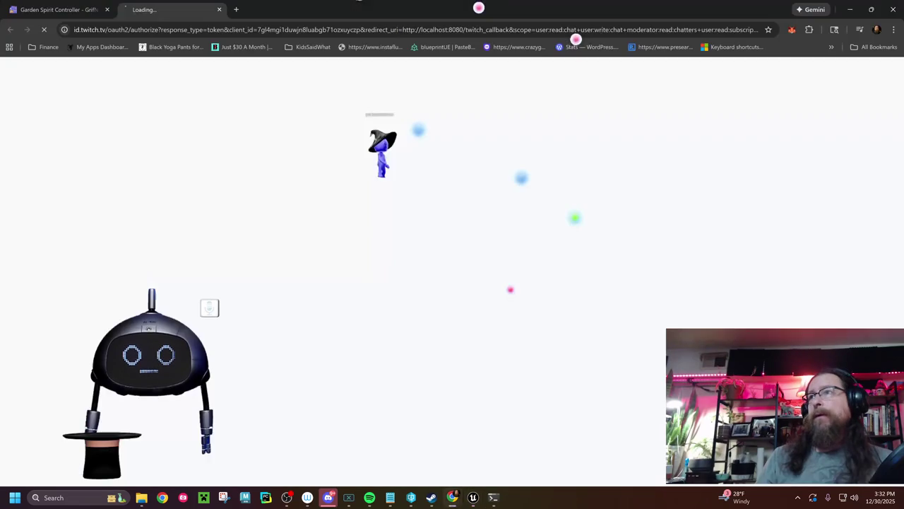
{"action": "left_click", "coordinate": [220, 10]}
{"action": "mouse_move", "coordinate": [221, 12]}
{"action": "left_mouse_down"}
{"action": "mouse_move", "coordinate": [526, 248]}
{"action": "mouse_move", "coordinate": [602, 226]}
{"action": "left_mouse_up"}
{"action": "left_click", "coordinate": [601, 221]}
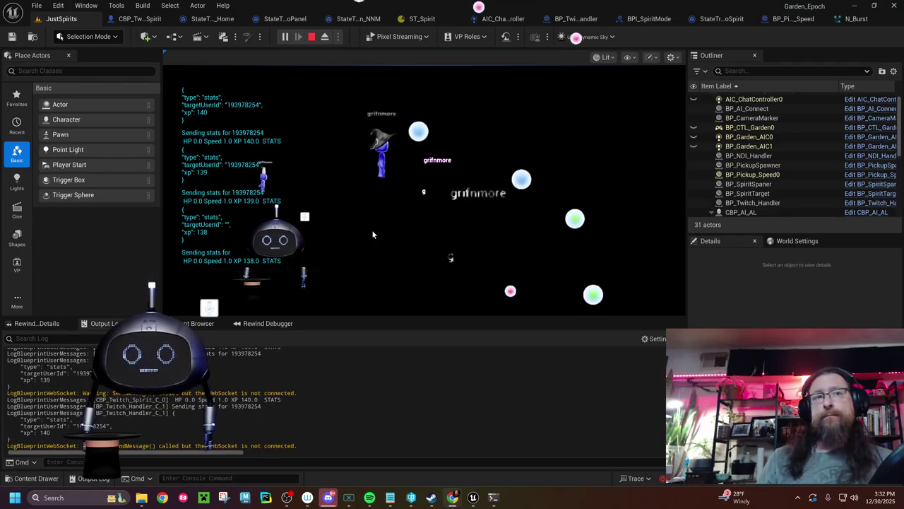
Move the spirit up from the Garden Spirit Controller and watch the game react
{"action": "key", "text": "alt+Tab"}
{"action": "left_click_drag", "start_coordinate": [498, 159], "coordinate": [391, 103]}
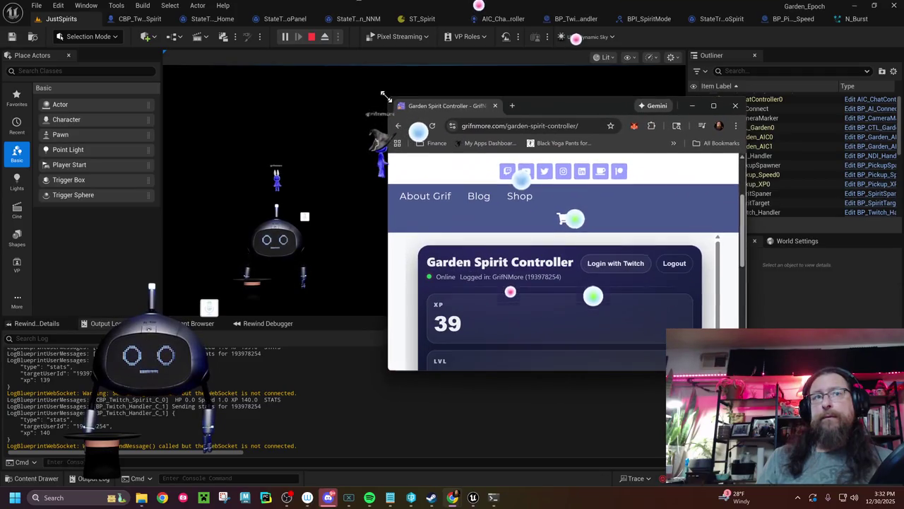
{"action": "left_click_drag", "start_coordinate": [524, 110], "coordinate": [594, 113]}
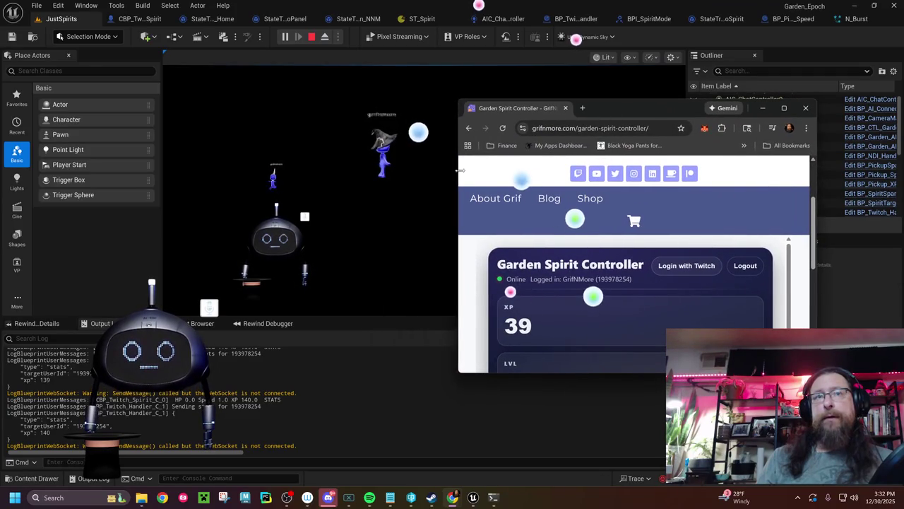
{"action": "scroll", "coordinate": [701, 306], "scroll_direction": "down", "scroll_amount": 5}
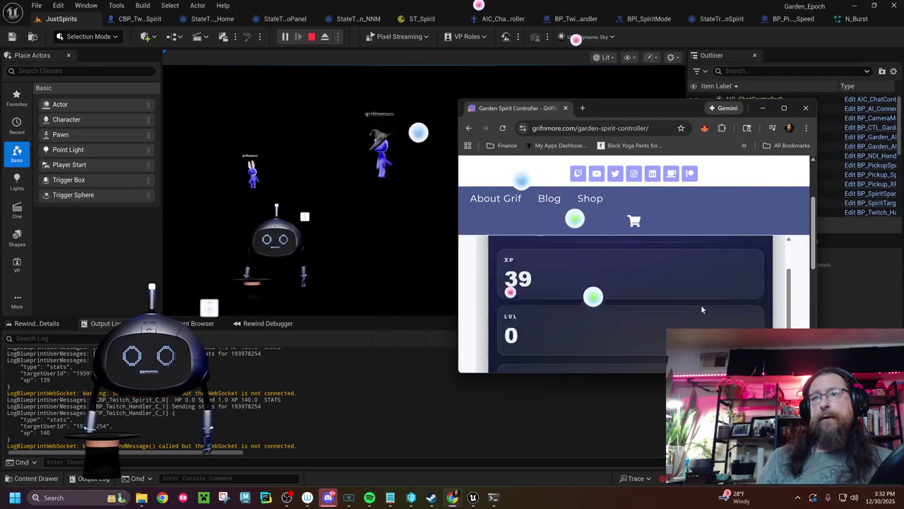
{"action": "scroll", "coordinate": [702, 307], "scroll_direction": "down", "scroll_amount": 1}
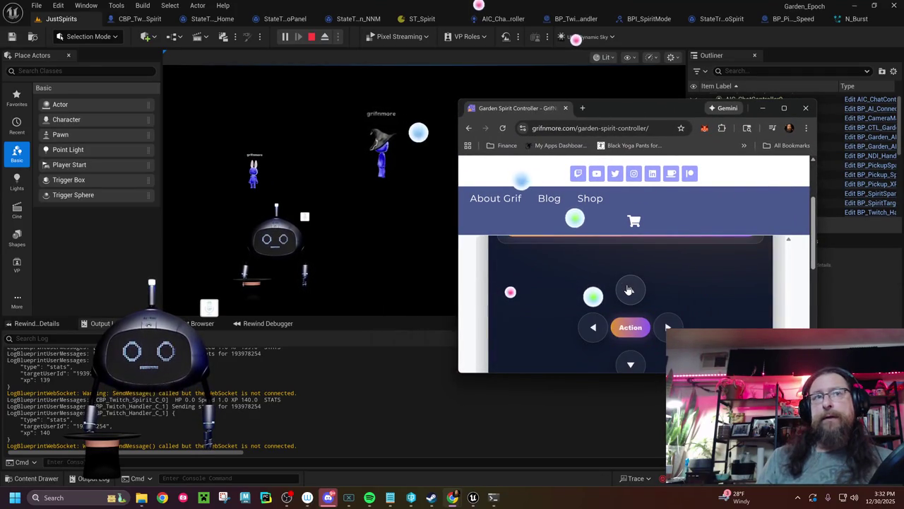
{"action": "left_click", "coordinate": [629, 289]}
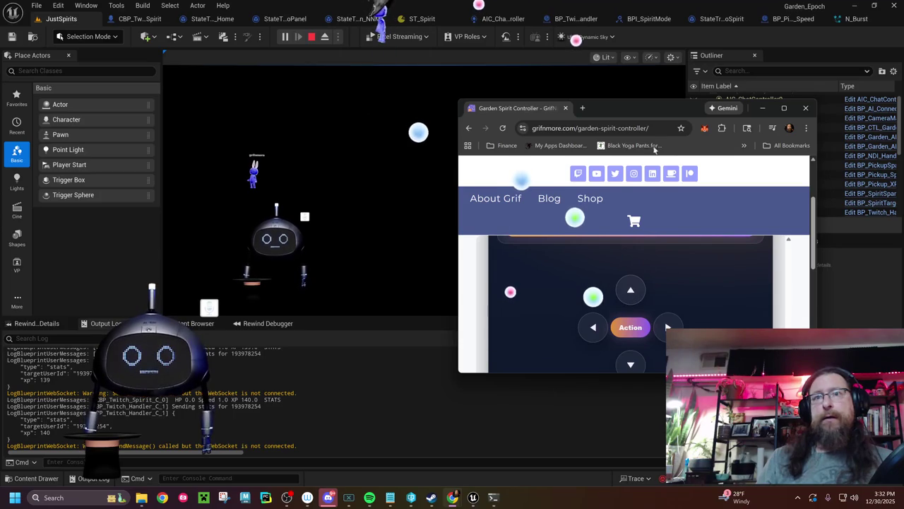
{"action": "left_click", "coordinate": [762, 108]}
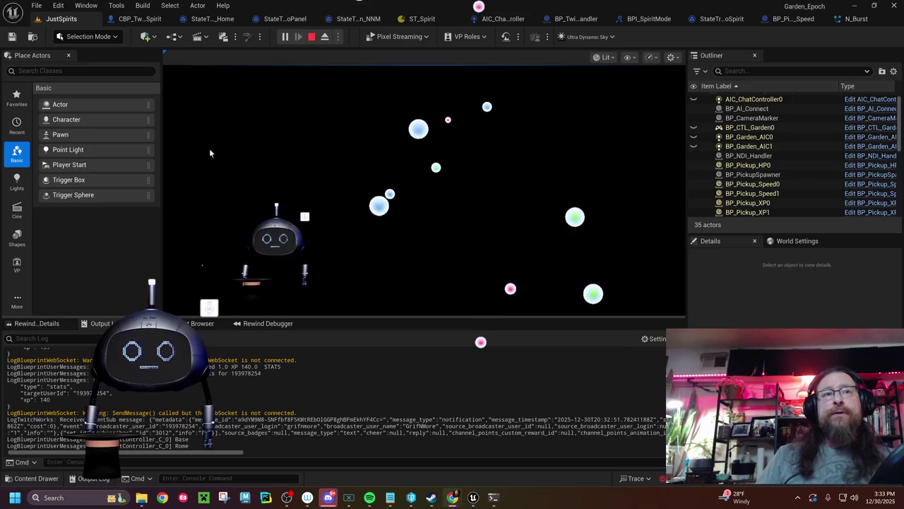
{"action": "left_click", "coordinate": [146, 21]}
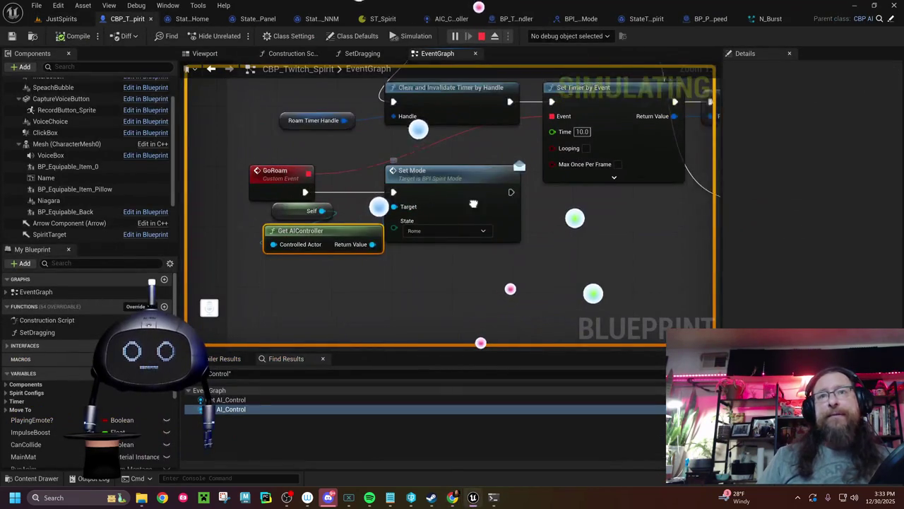
Stop the game, set GoRoam's Set Timer by Event Time to 60.0, and save CBP_Twitch_Spirit
{"action": "left_click", "coordinate": [482, 37]}
{"action": "type", "text": "60"}
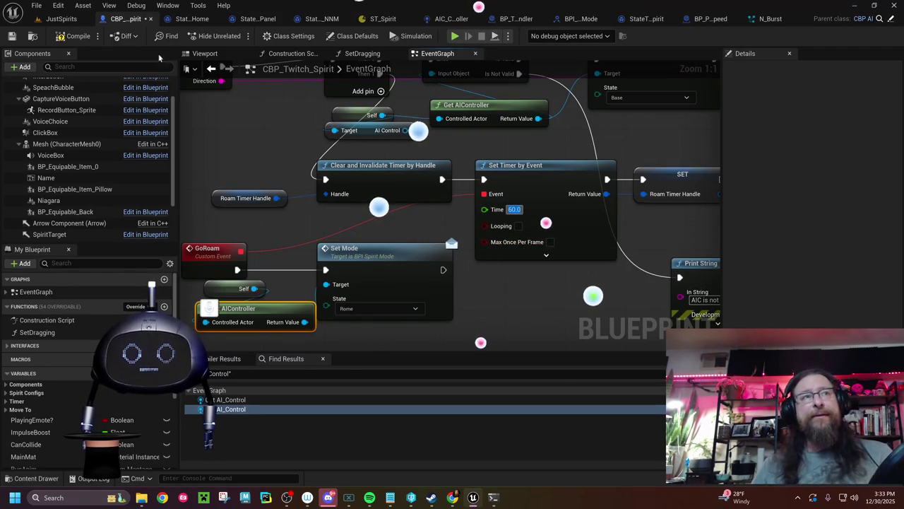
{"action": "left_click", "coordinate": [83, 40]}
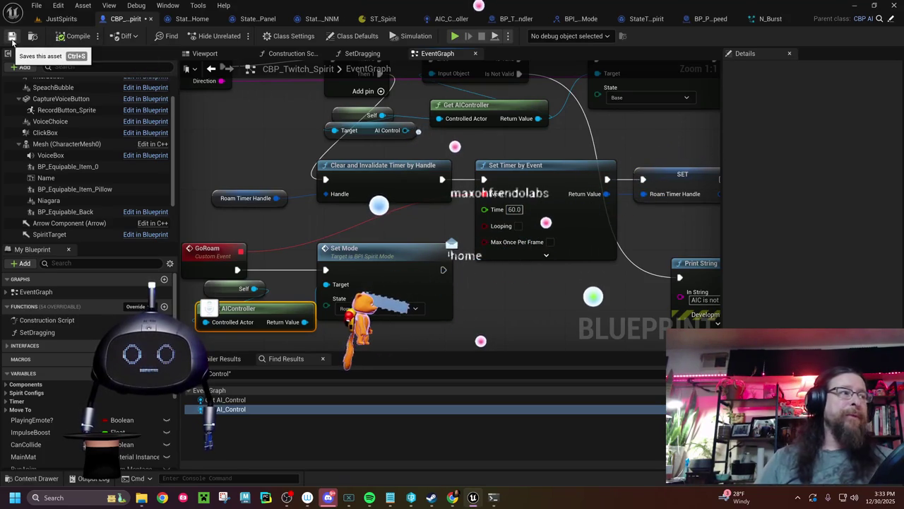
{"action": "left_click", "coordinate": [12, 36]}
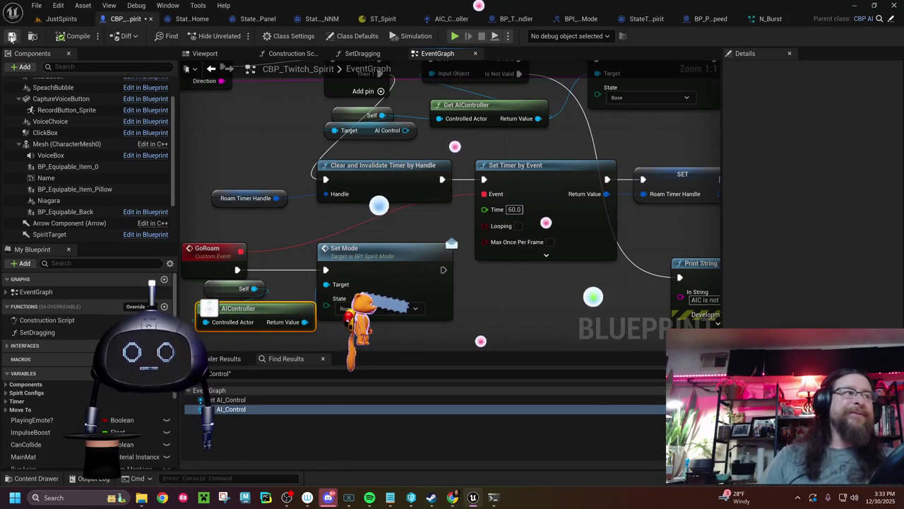